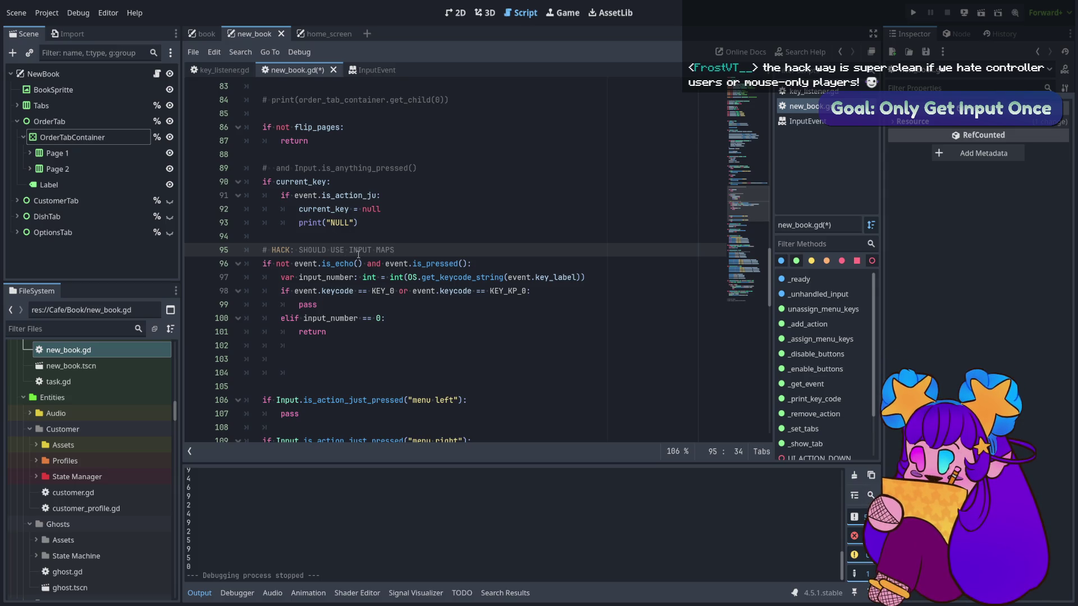
# - End the HACK comment with a period, save new_book.gd, and unindent line 103
pyautogui.write('.')
pyautogui.click(454, 322)
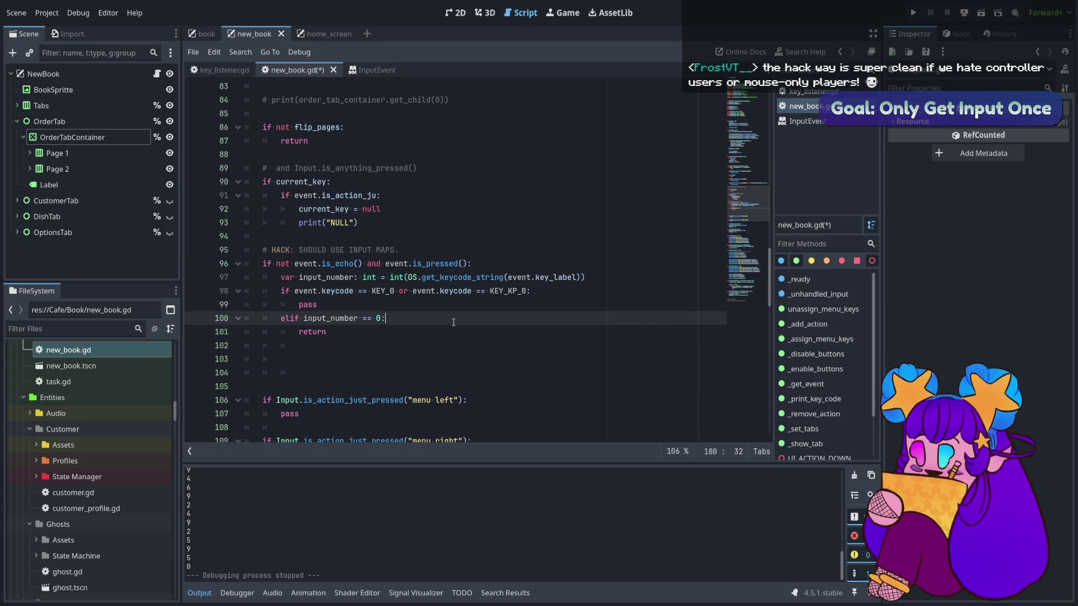
pyautogui.hotkey('ctrl', 's')
pyautogui.click(317, 367)
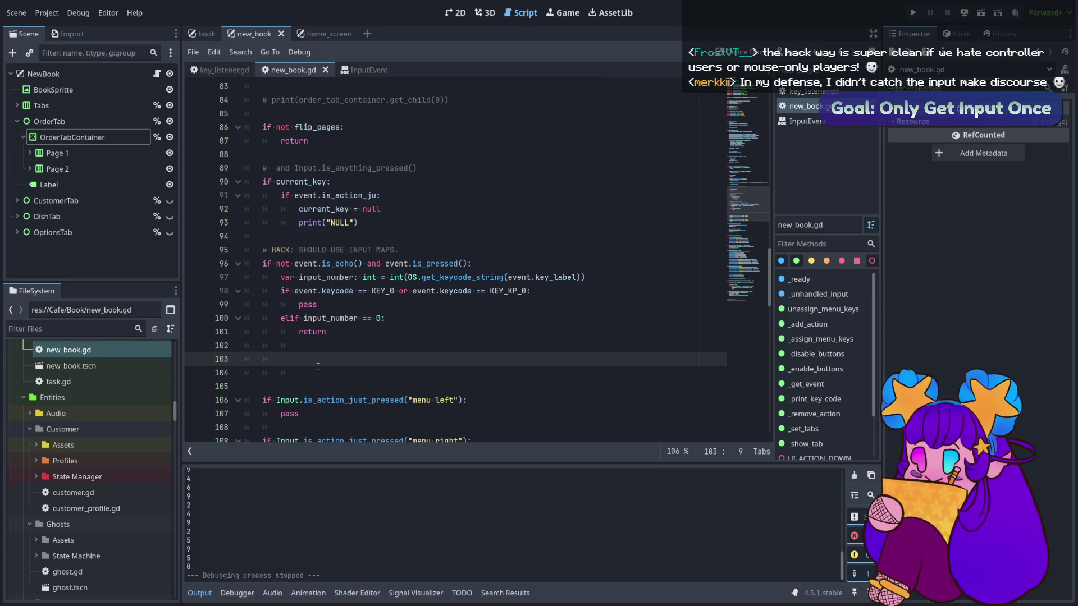
pyautogui.press('BackSpace')
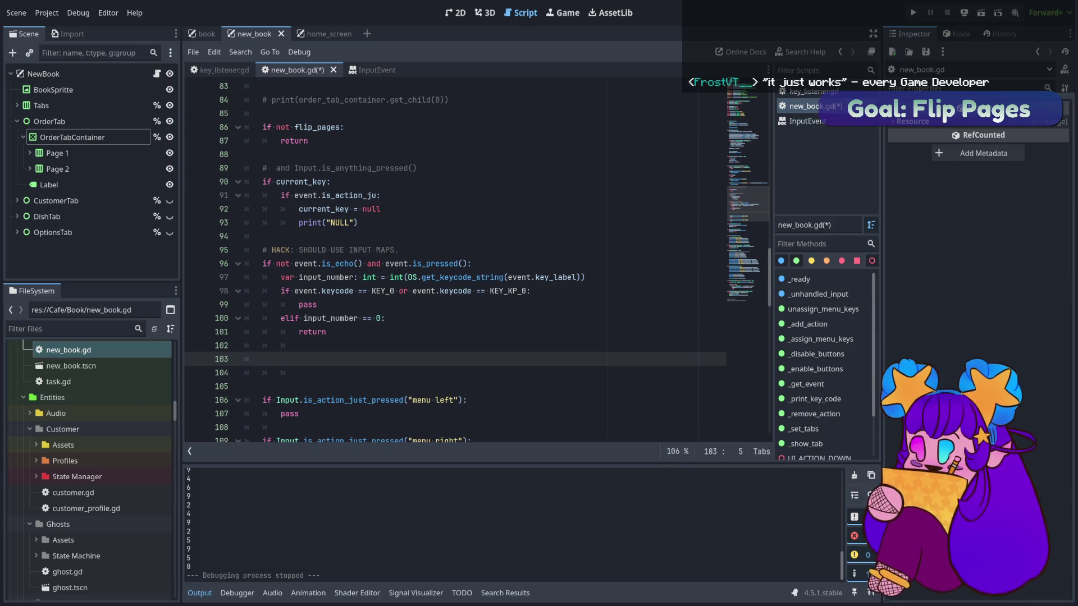
# - Scroll back down to line 103 and indent it one level
pyautogui.click(143, 259)
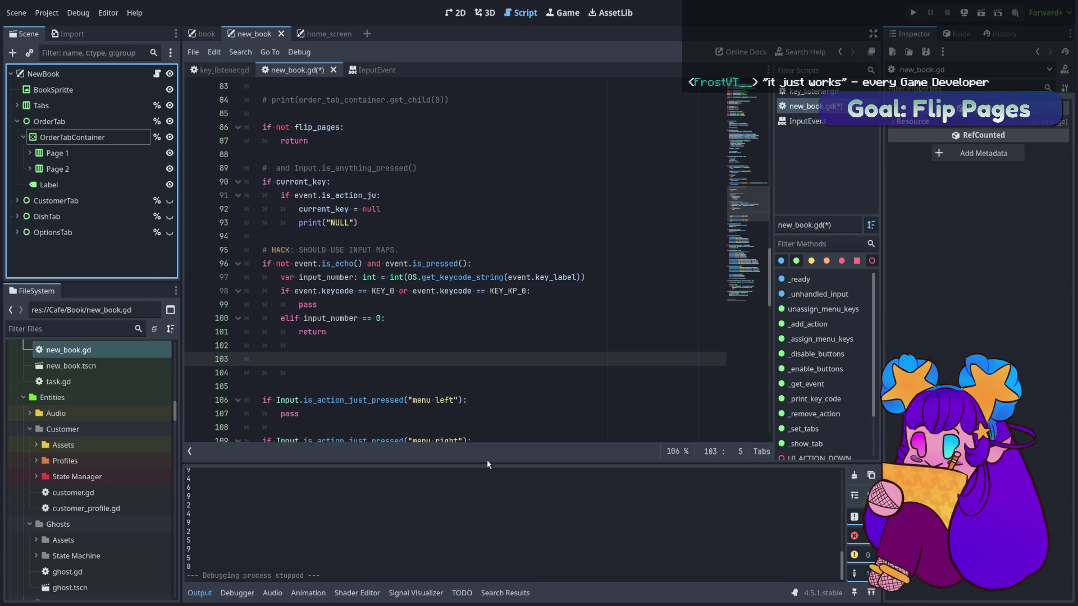
pyautogui.scroll(-1, 290, 342)
pyautogui.click(283, 314)
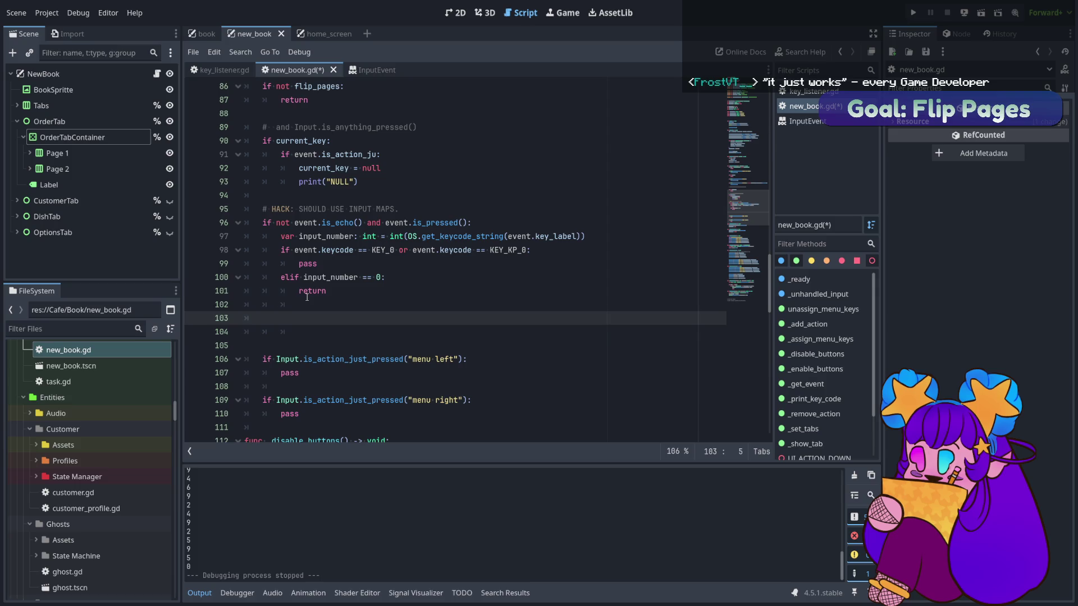
pyautogui.press('Up')
pyautogui.press('Up')
pyautogui.press('Down')
pyautogui.press('Down')
pyautogui.press('Tab')
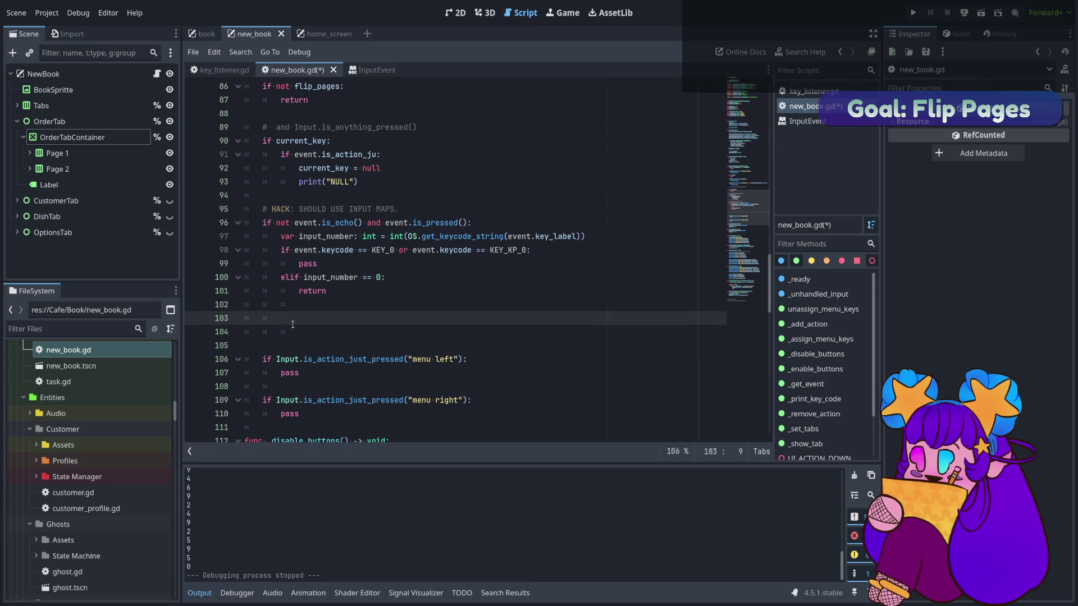
# - Add a 'return' line after line 102, with a fresh indented line above it
pyautogui.doubleClick(309, 263)
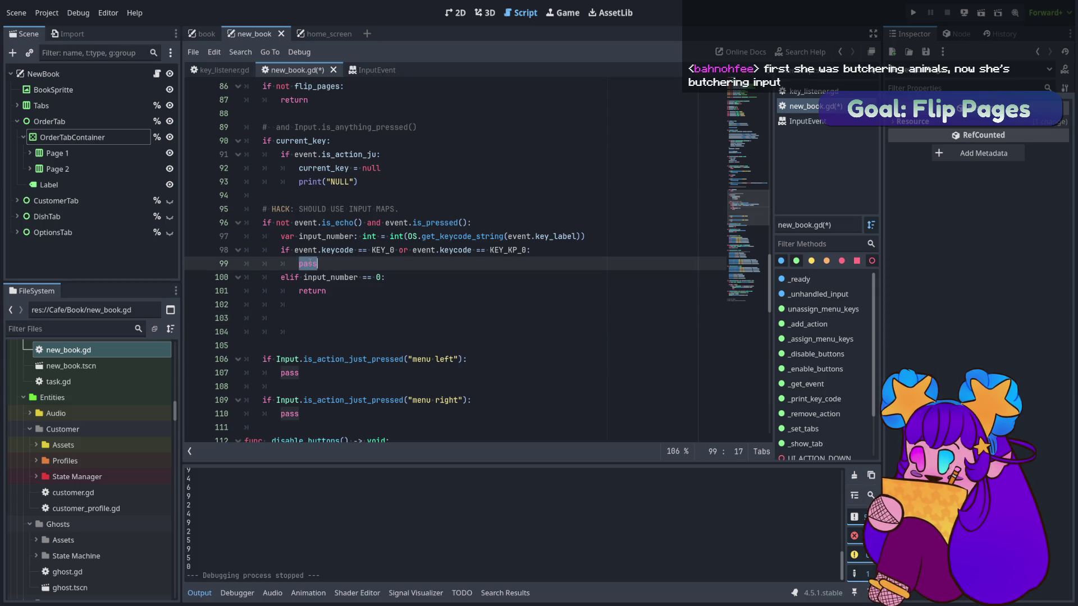
pyautogui.click(297, 305)
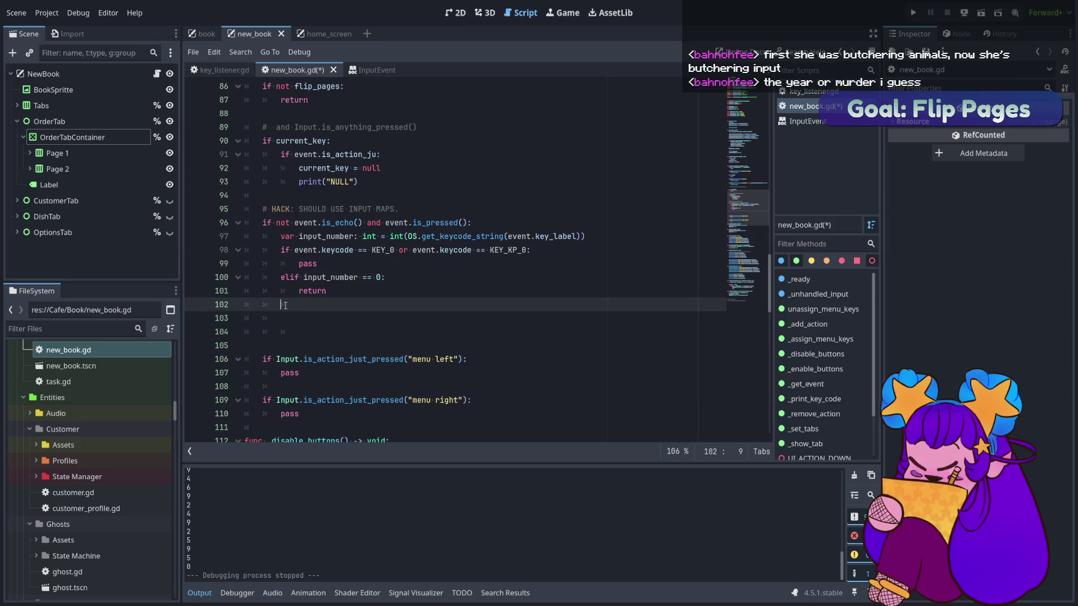
pyautogui.press('Return')
pyautogui.write('retu')
pyautogui.press('Return')
pyautogui.press('Up')
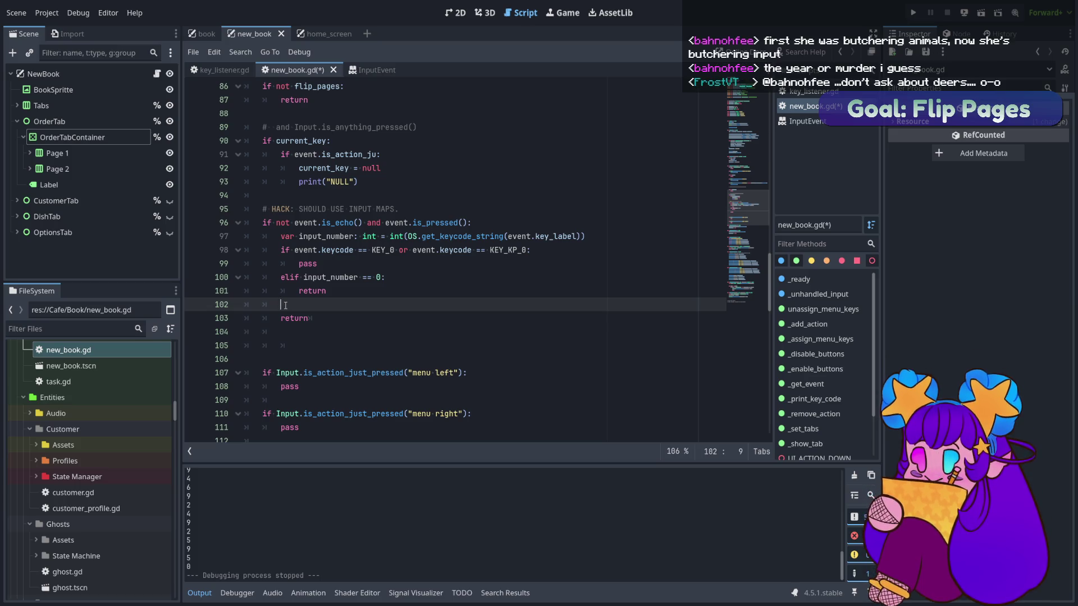
pyautogui.press('Return')
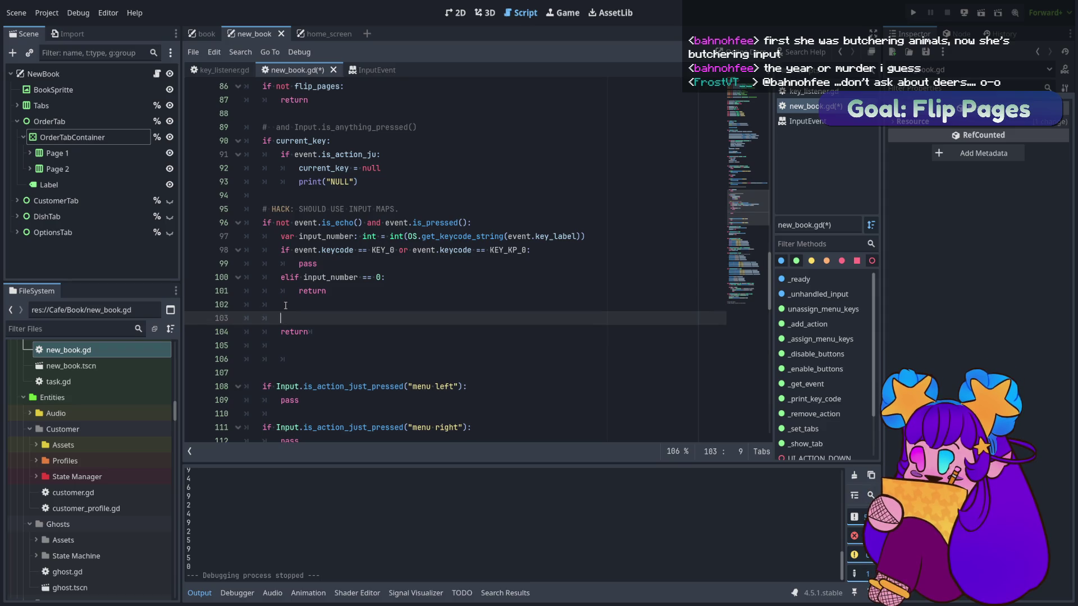
pyautogui.press('BackSpace')
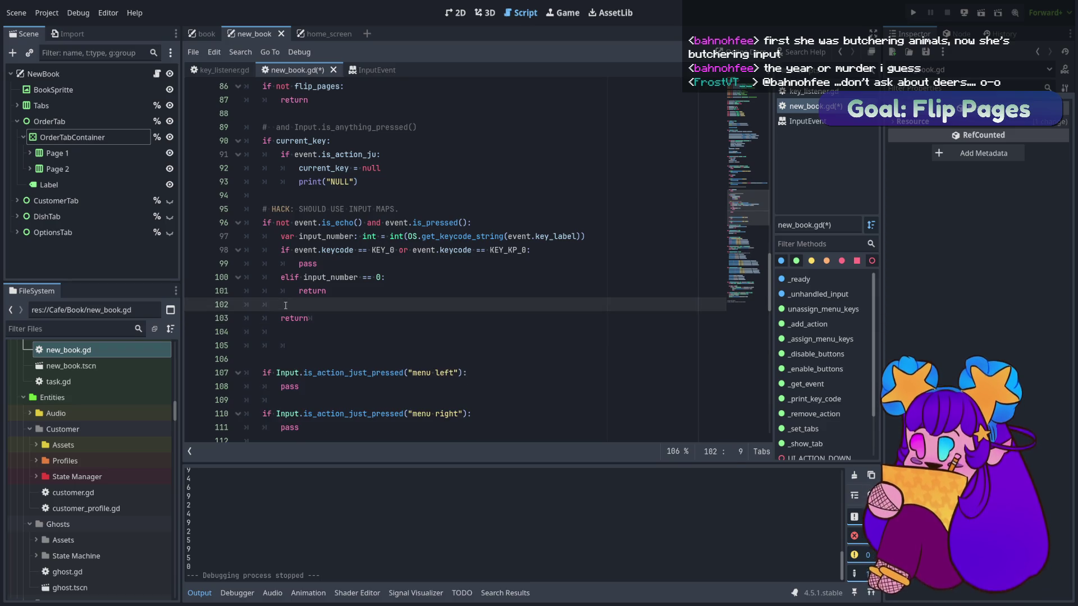
pyautogui.press('Return')
# - Type the call _flip_page_(input_number) on line 103
pyautogui.write('_')
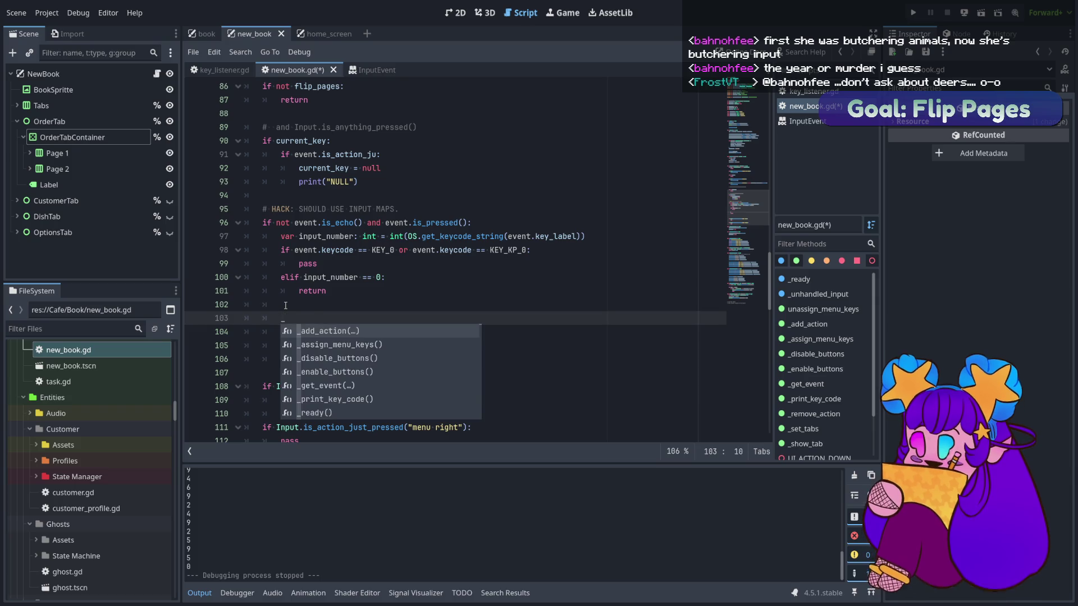
pyautogui.write('FL')
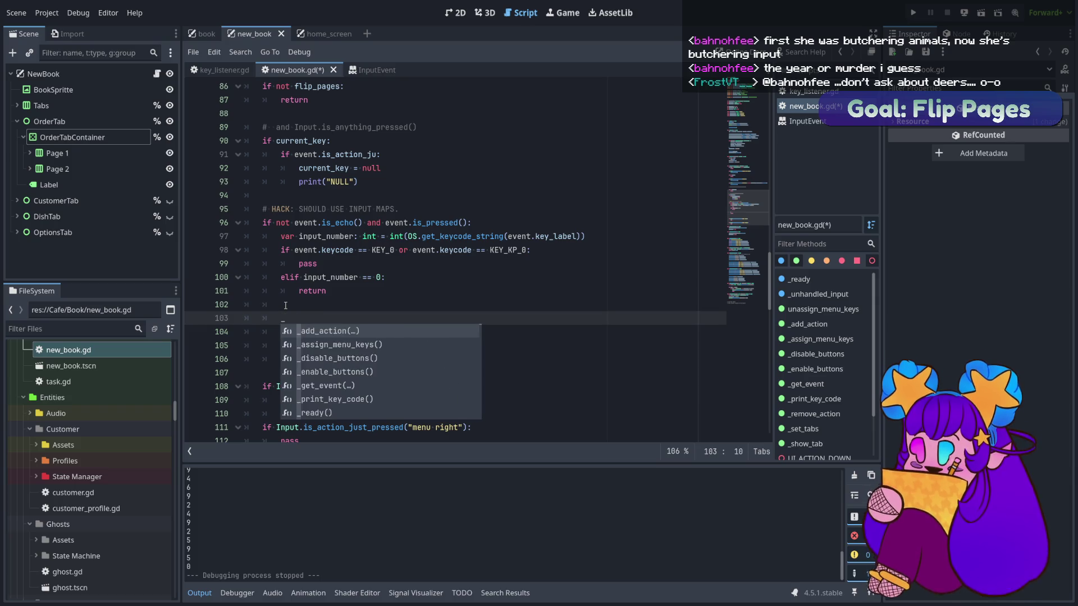
pyautogui.press('BackSpace')
pyautogui.press('BackSpace')
pyautogui.write('fli')
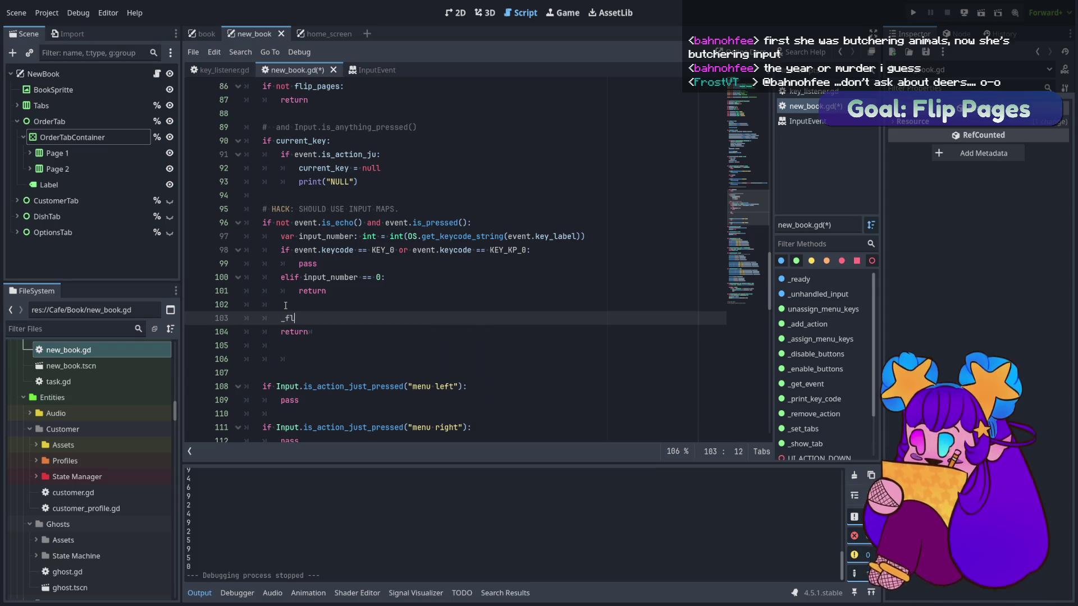
pyautogui.write('p_page_')
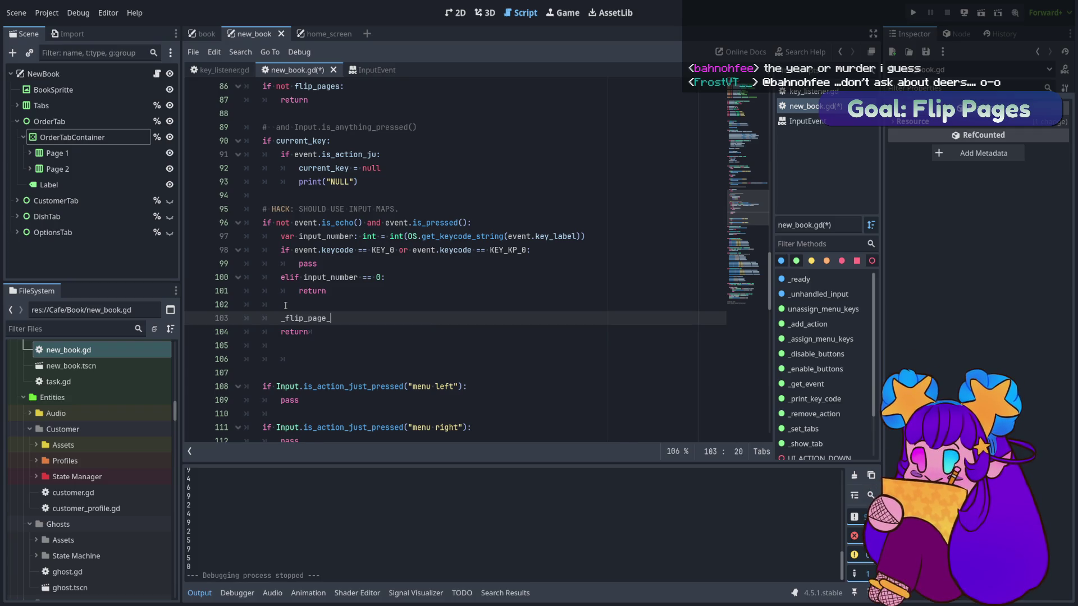
pyautogui.write('(u')
pyautogui.press('BackSpace')
pyautogui.write('in')
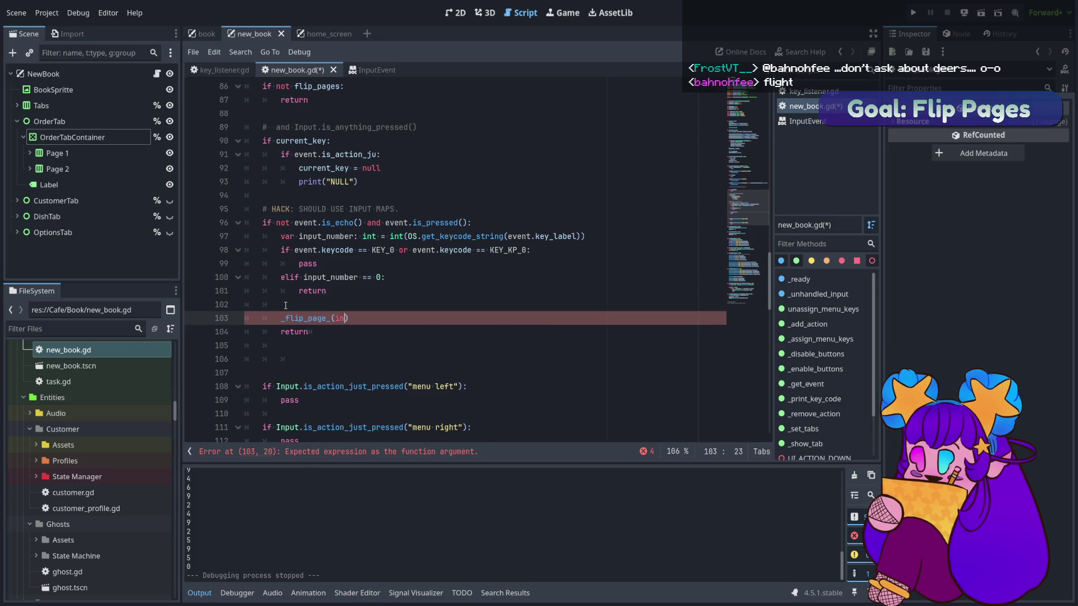
pyautogui.write('pu')
pyautogui.press('Return')
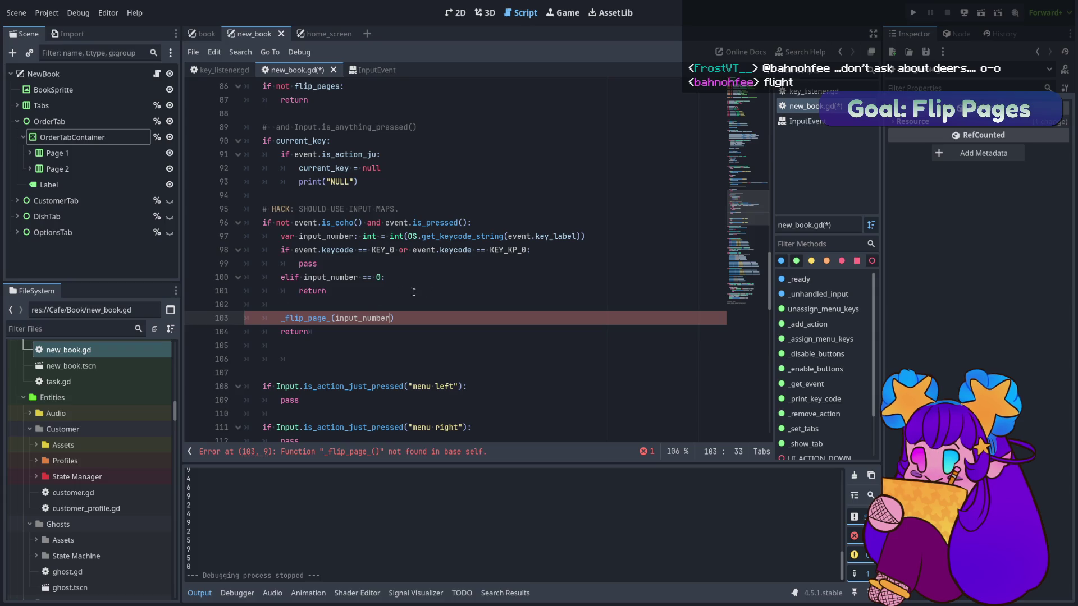
# - Try pasting _flip_page_ below the menu right block, then remove the pasted line
pyautogui.scroll(-2, 414, 292)
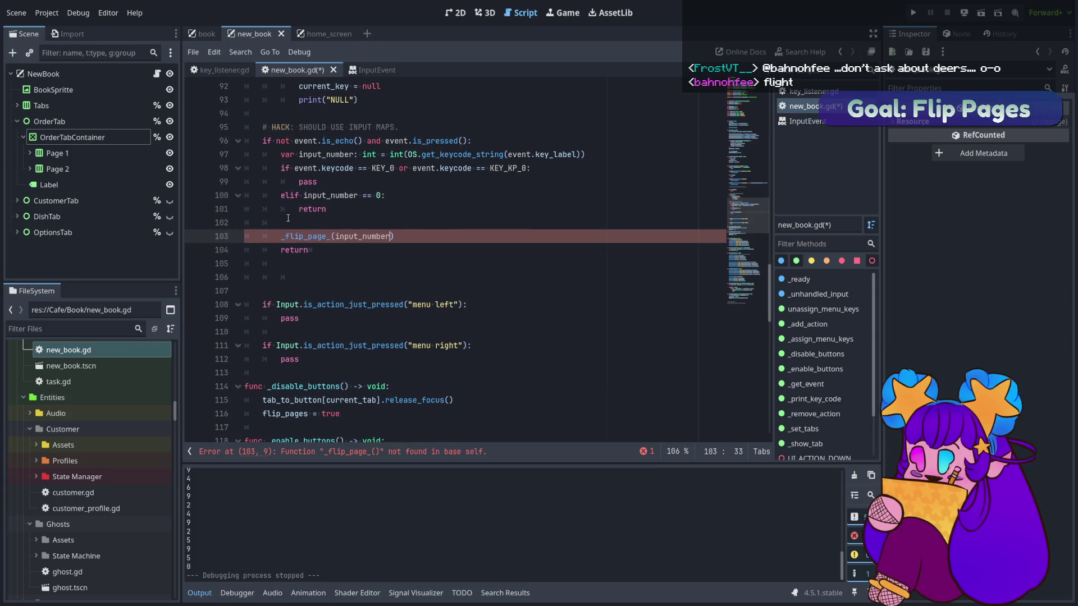
pyautogui.doubleClick(313, 237)
pyautogui.hotkey('ctrl', 'c')
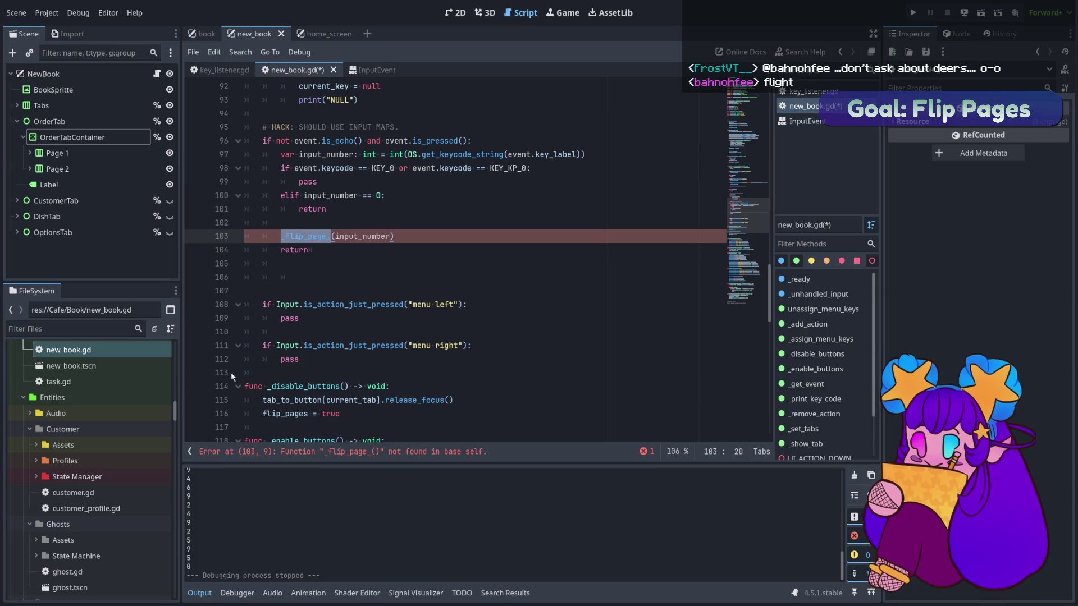
pyautogui.click(233, 377)
pyautogui.press('Return')
pyautogui.press('Return')
pyautogui.click(255, 372)
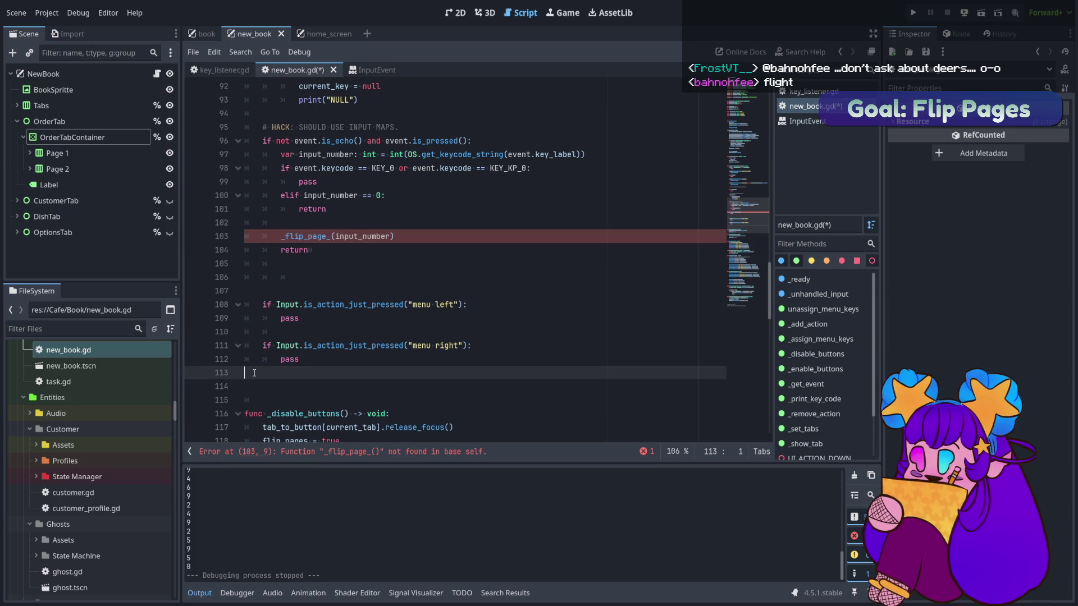
pyautogui.press('Return')
pyautogui.hotkey('ctrl', 'v')
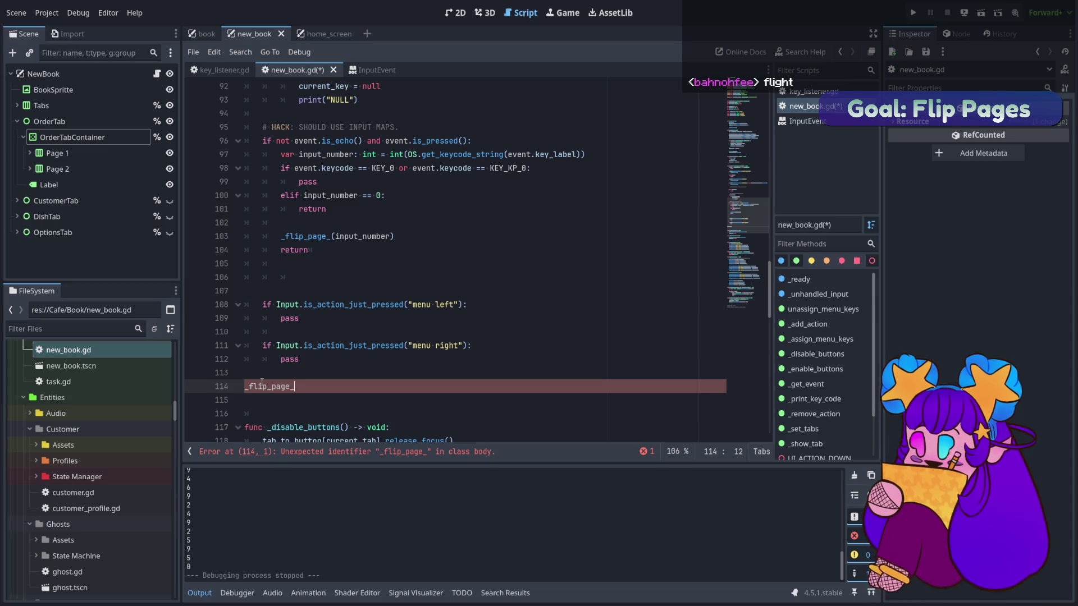
pyautogui.hotkey('shift', 'Up')
pyautogui.press('BackSpace')
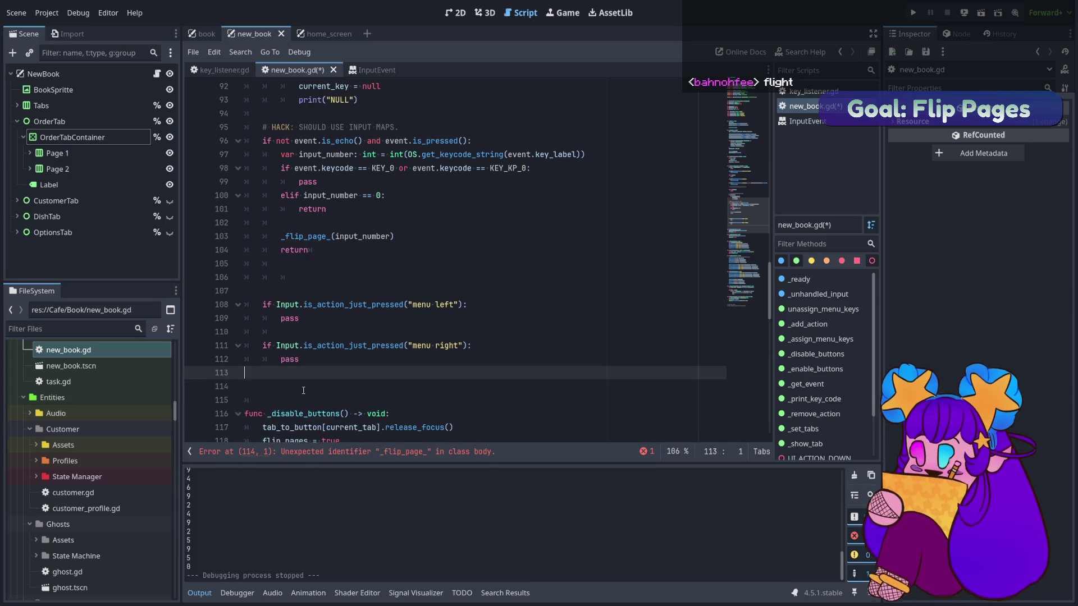
# - Comment out lines 103–105 with Ctrl+K
pyautogui.click(414, 238)
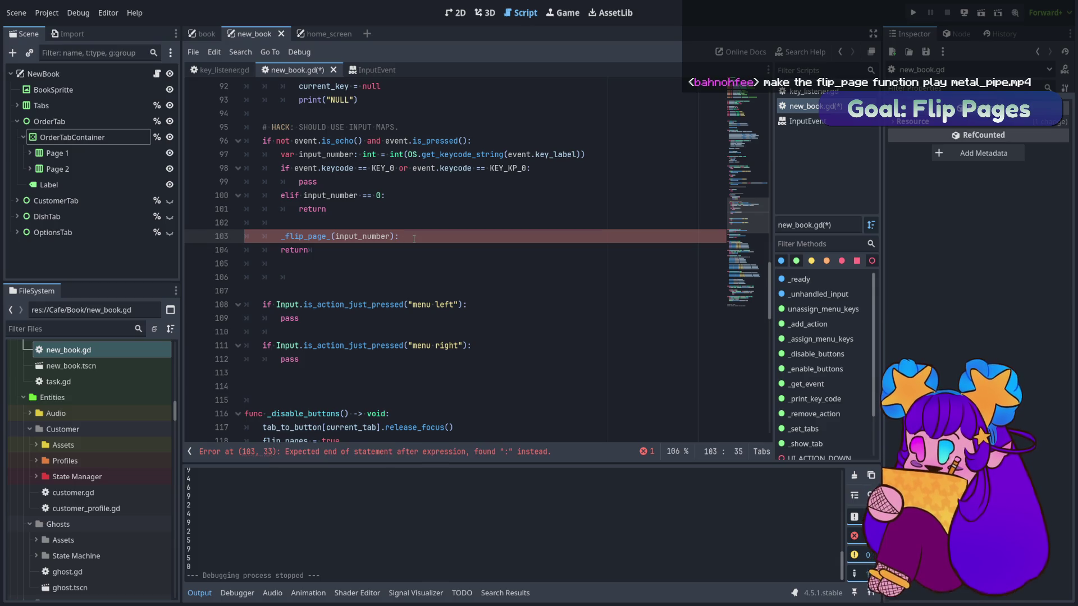
pyautogui.moveTo(313, 246); pyautogui.dragTo(400, 264)
pyautogui.hotkey('ctrl', 'k')
pyautogui.click(400, 257)
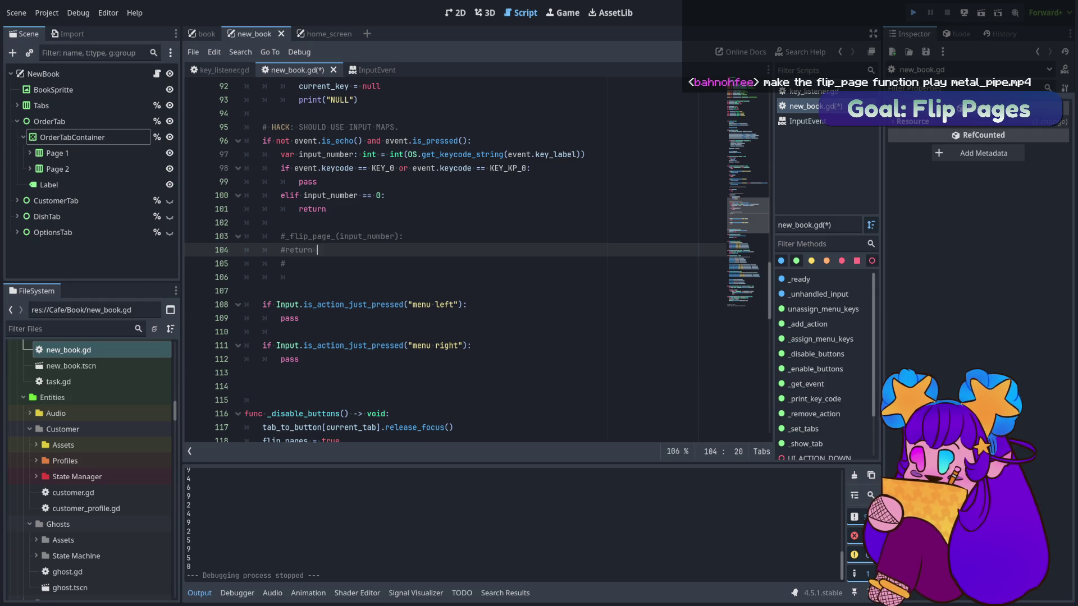
# - Run the project and unmute the game's sound in the Game toolbar
pyautogui.click(913, 13)
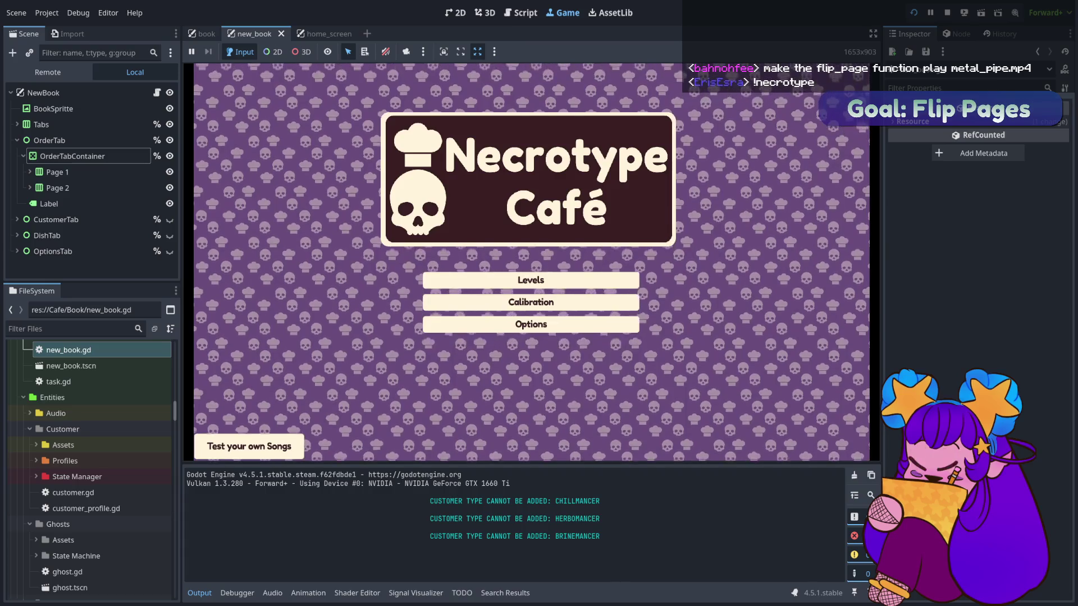
pyautogui.click(385, 52)
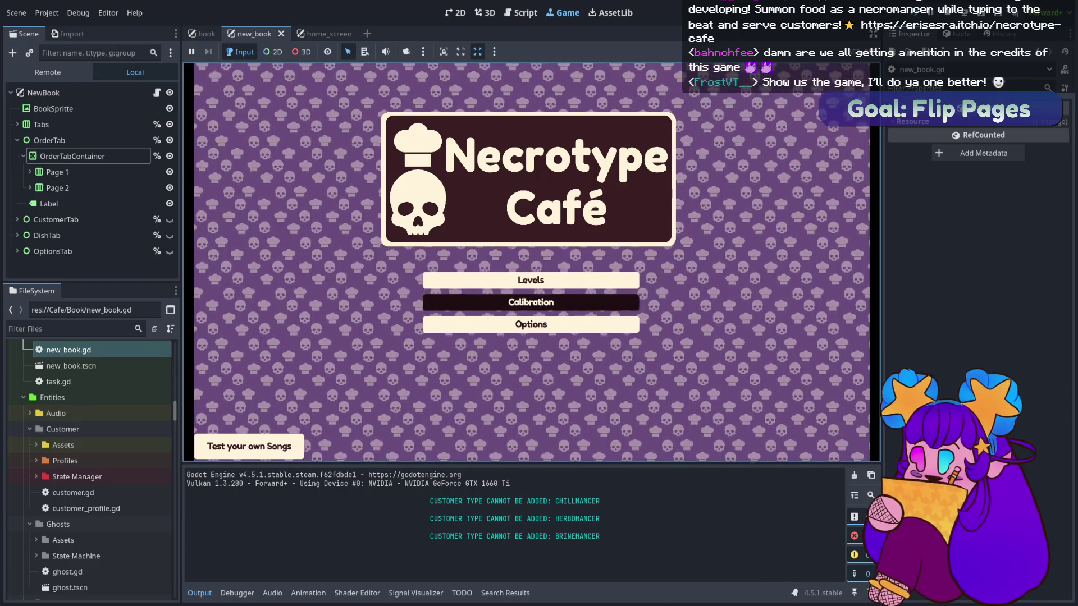
# - Choose the next title-menu entry to reach the book's calibration screen
pyautogui.press('Down')
pyautogui.press('Return')
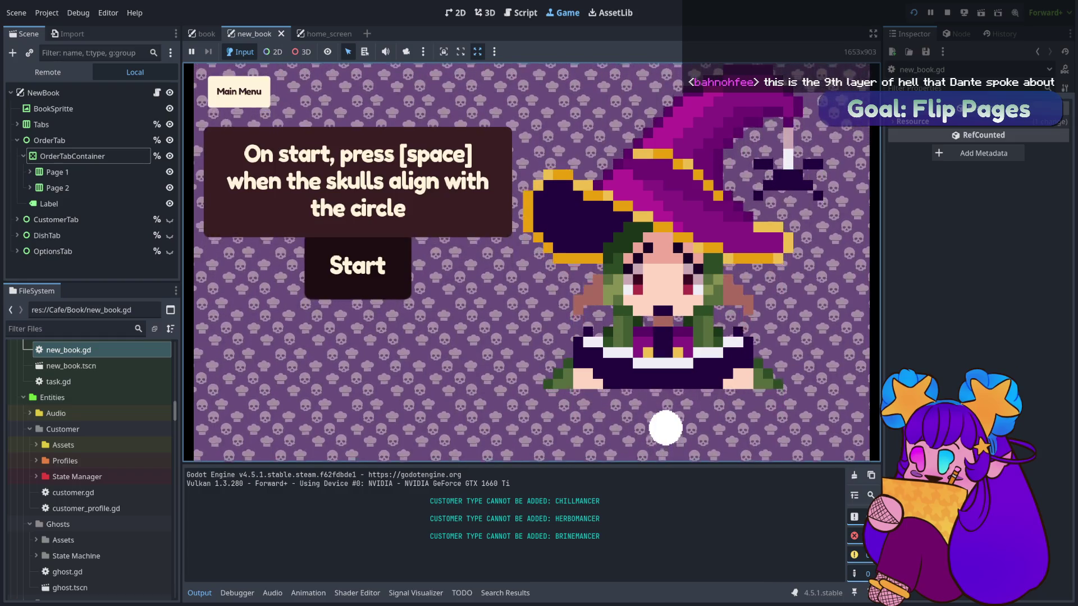
# - Tap Space through the calibration beats, then stop the game with F8
pyautogui.press('space')
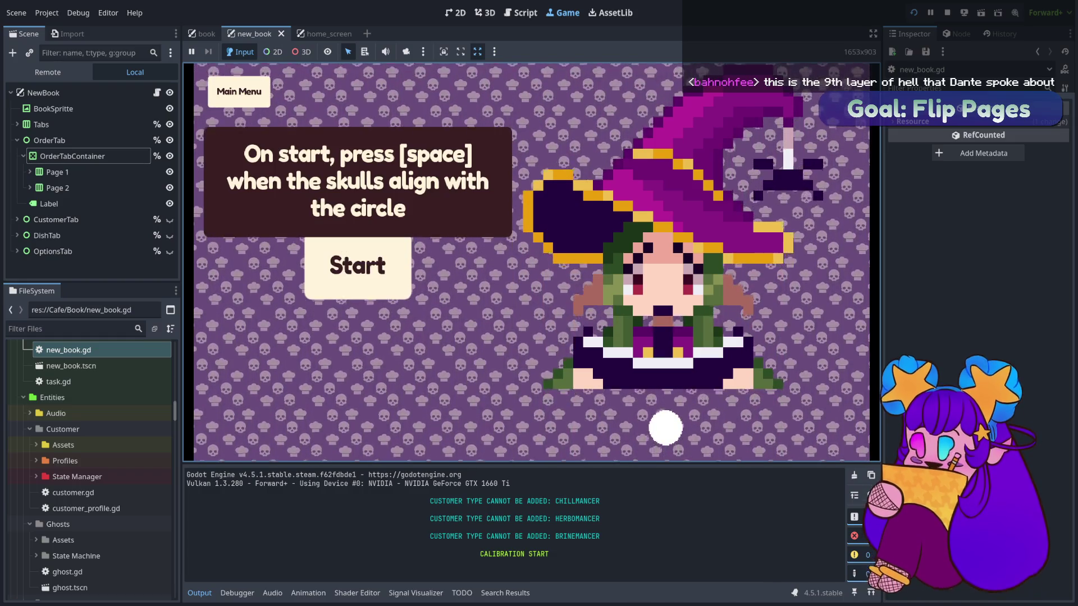
pyautogui.press('space')
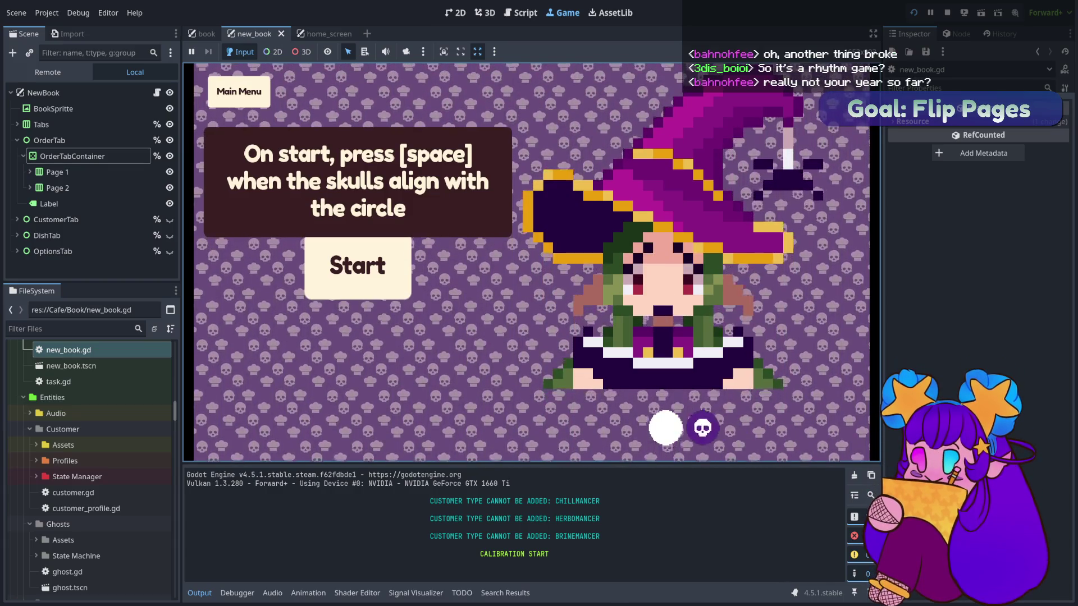
pyautogui.press('space')
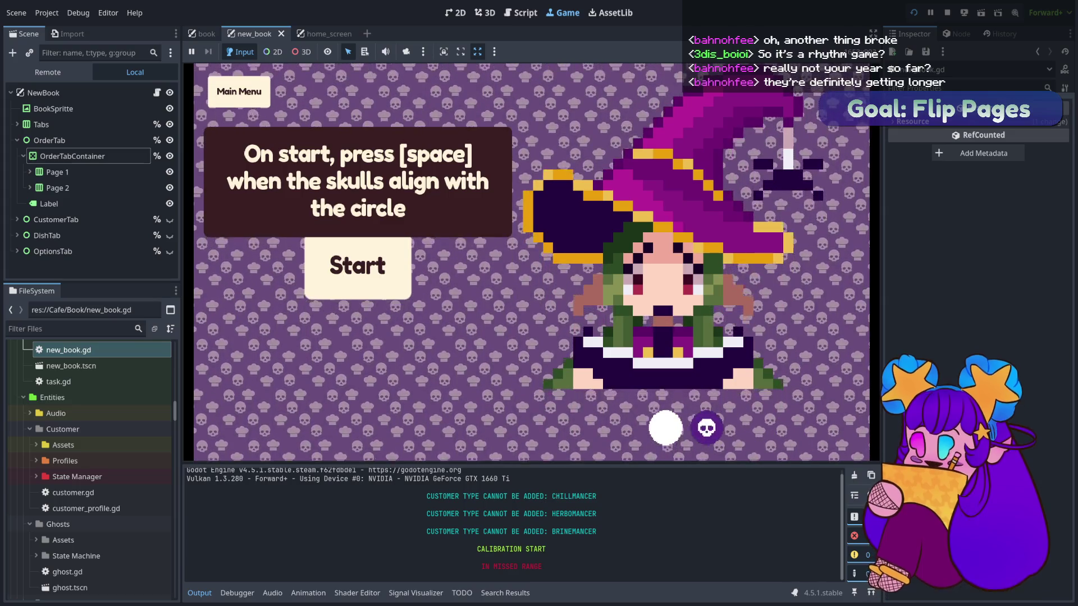
pyautogui.press('space')
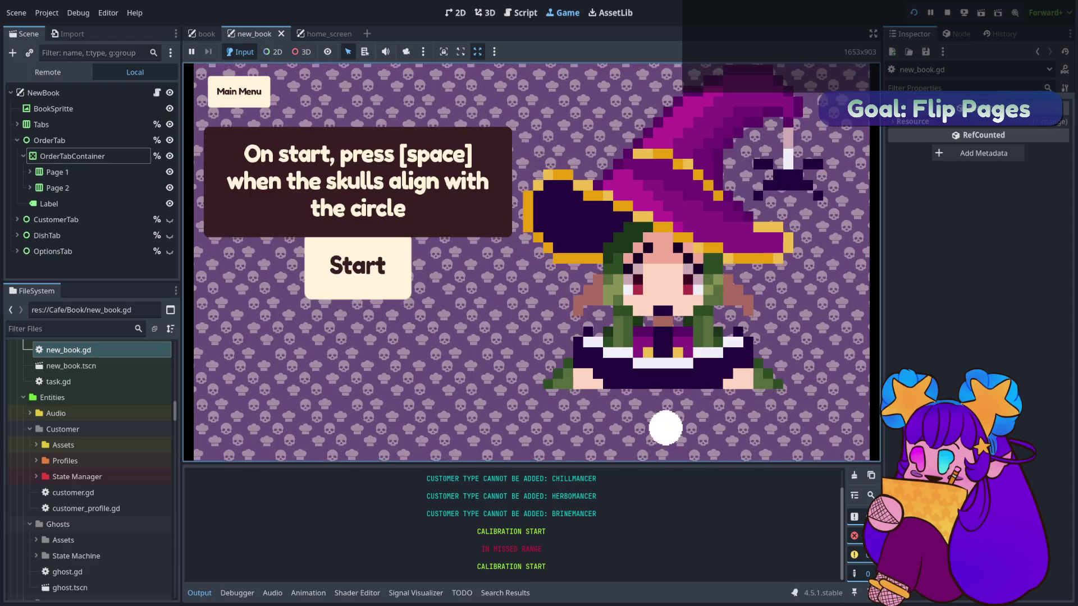
pyautogui.press('F8')
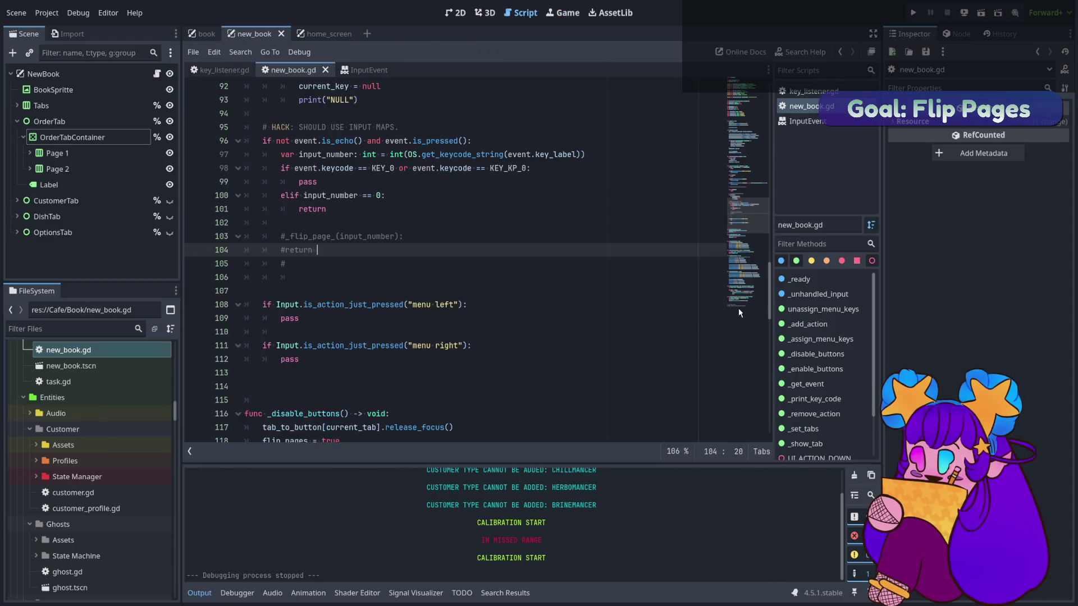
# - Relaunch the project and start the tutorial level from the title screen
pyautogui.click(913, 16)
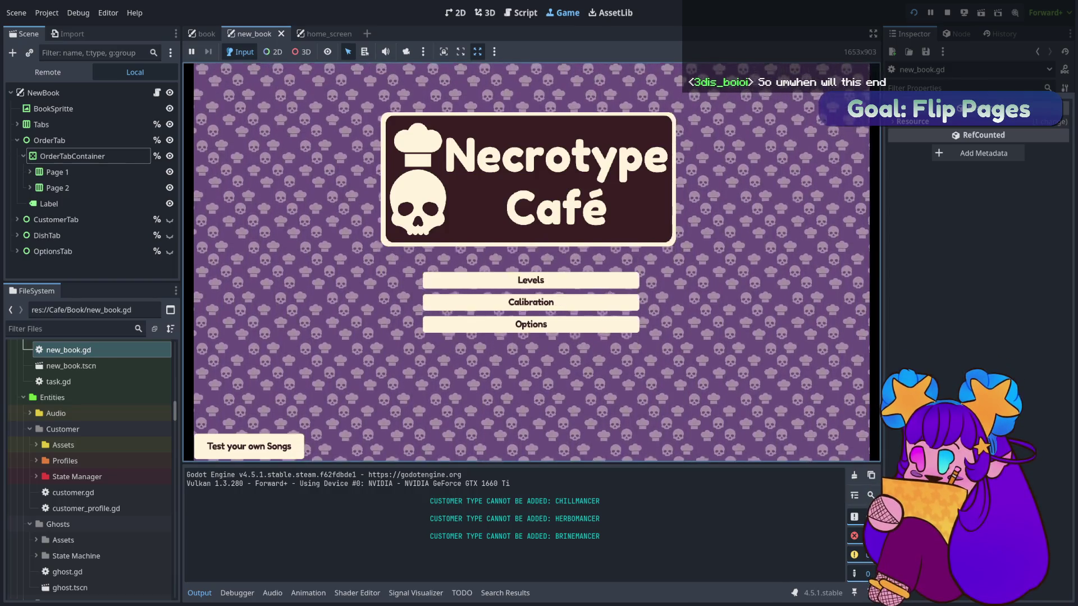
pyautogui.press('Return')
pyautogui.press('Return')
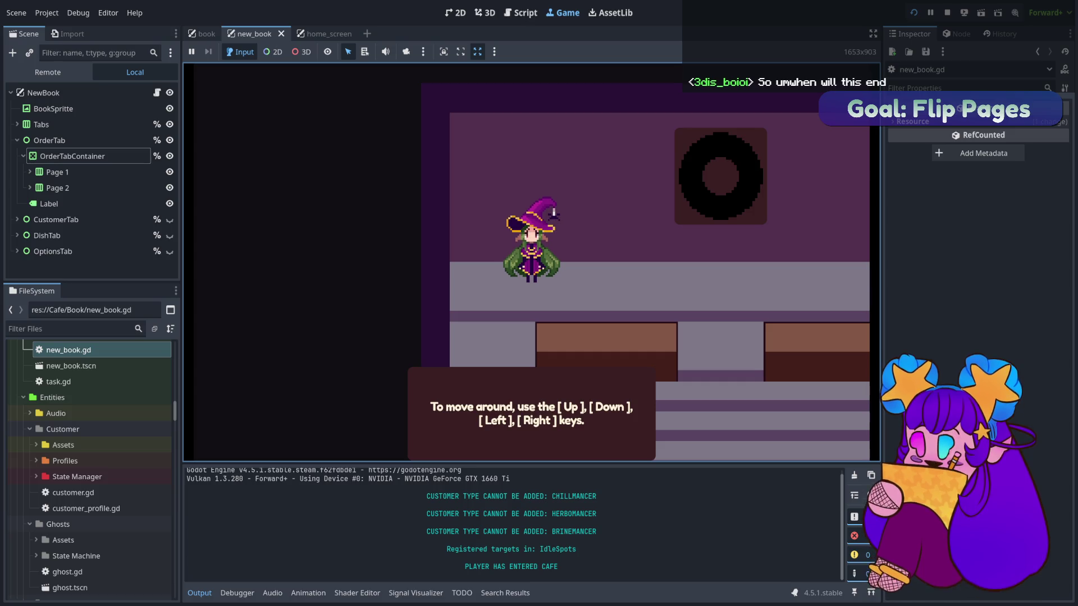
# - Walk the witch to the ghost customer and lead it to a seat
pyautogui.press('Right')
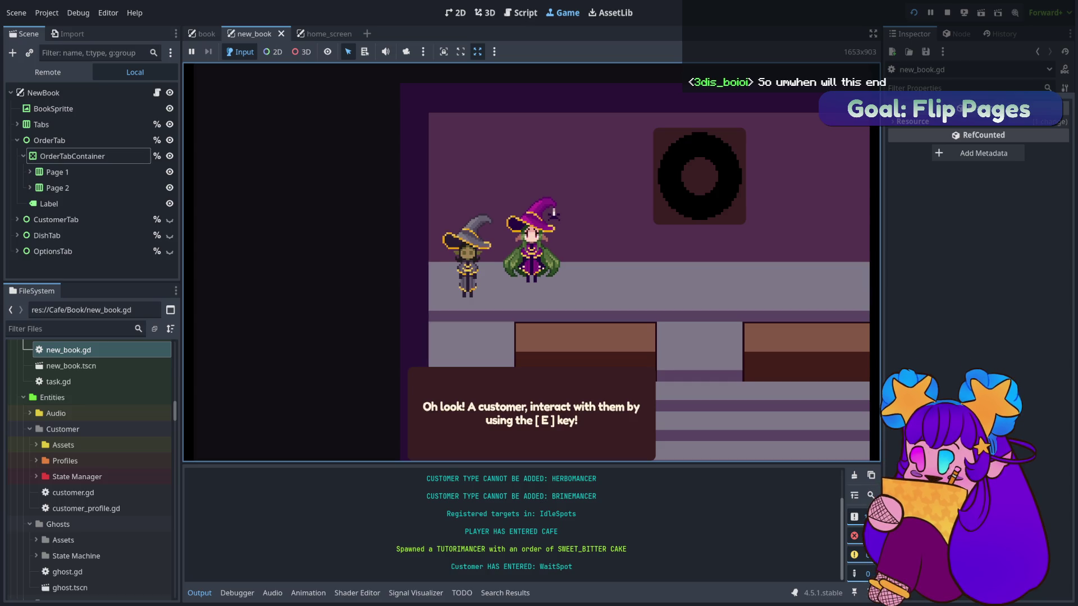
pyautogui.press('e')
pyautogui.press('Left')
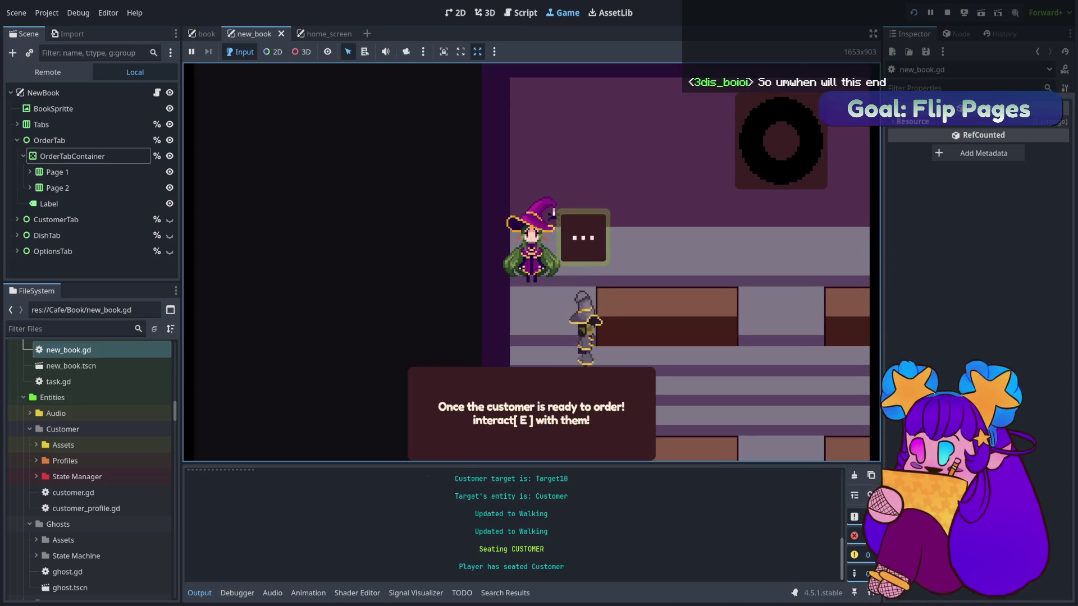
pyautogui.press('Right')
pyautogui.press('Down')
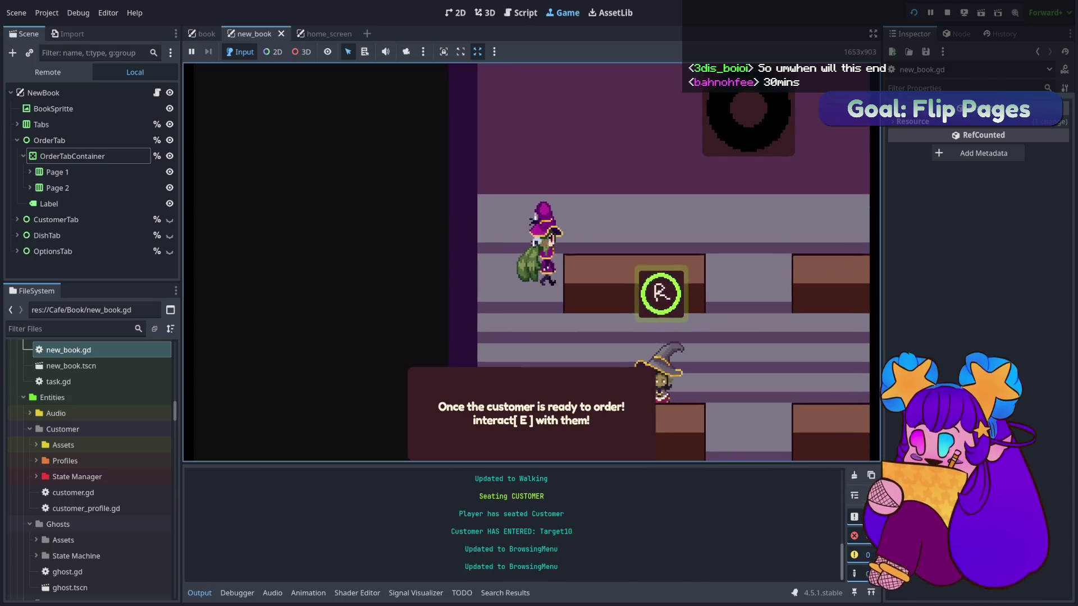
pyautogui.press('Down')
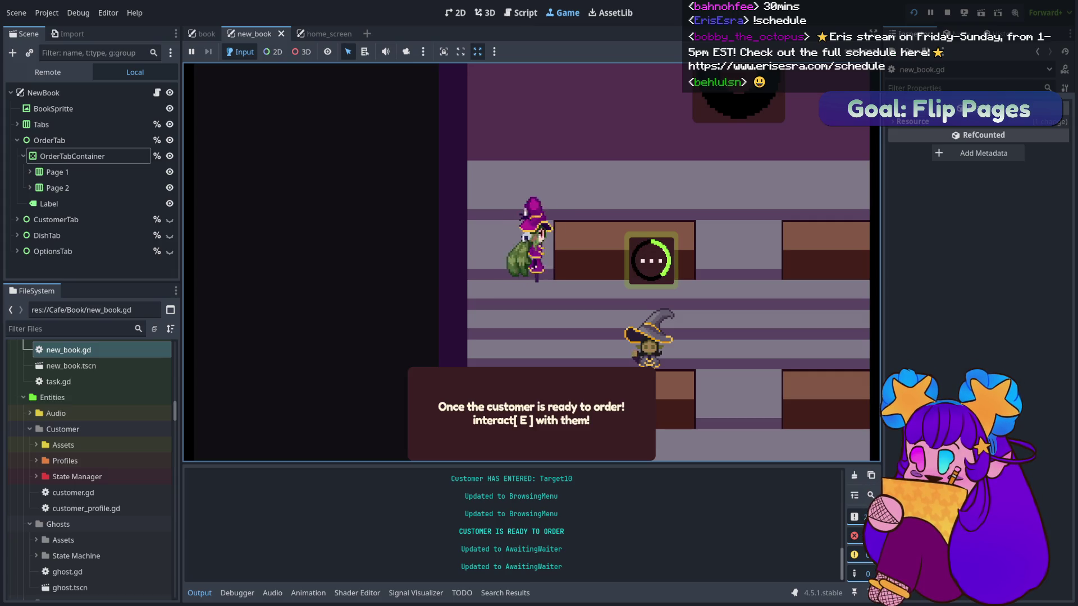
# - Walk beside the seated ghost and take its SWEET-BITTER-CAKE order
pyautogui.press('s')
pyautogui.press('d')
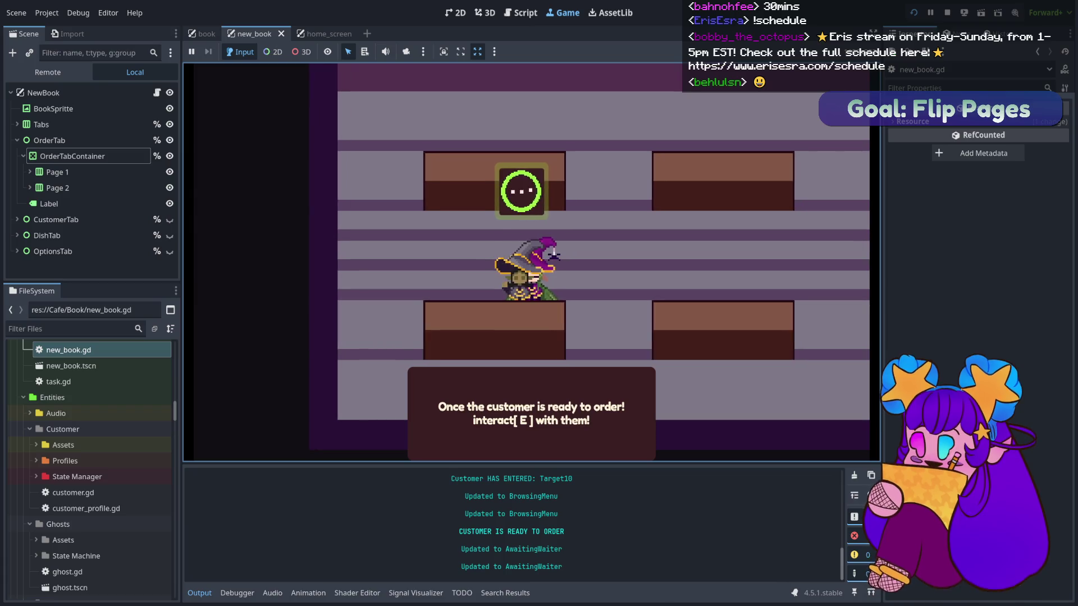
pyautogui.press('a')
pyautogui.press('e')
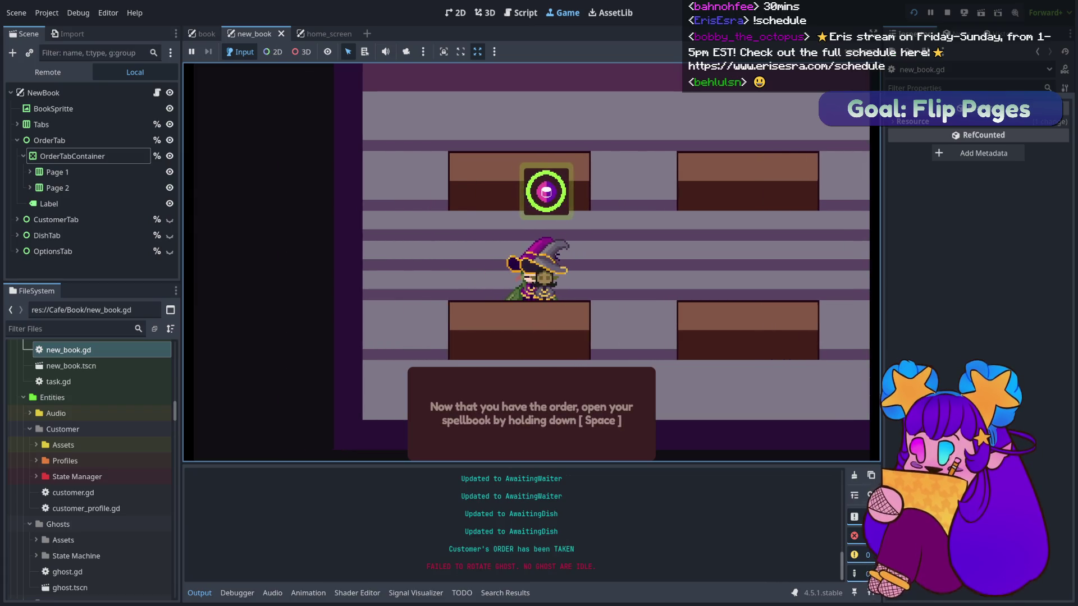
pyautogui.press('d')
pyautogui.press('s')
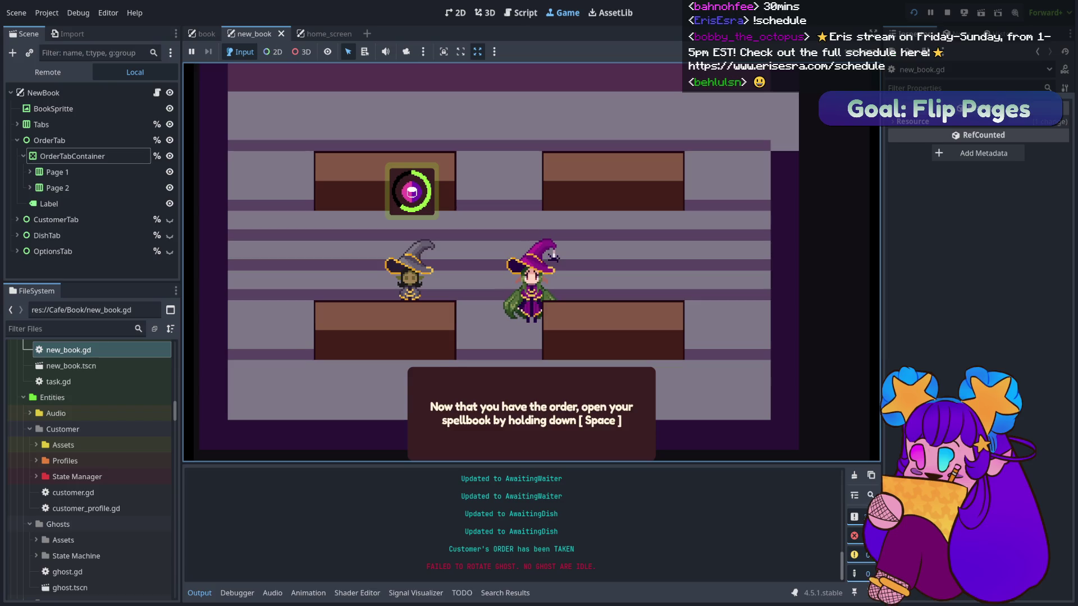
# - Check the order in the spellbook, close it, and head toward the kitchen
pyautogui.press('space')
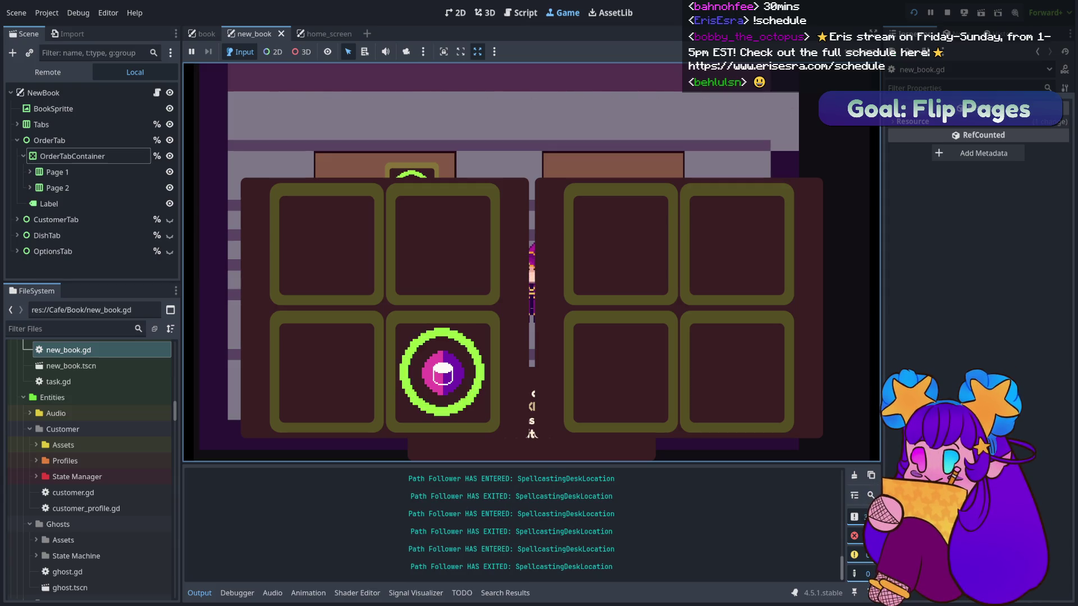
pyautogui.press('Tab')
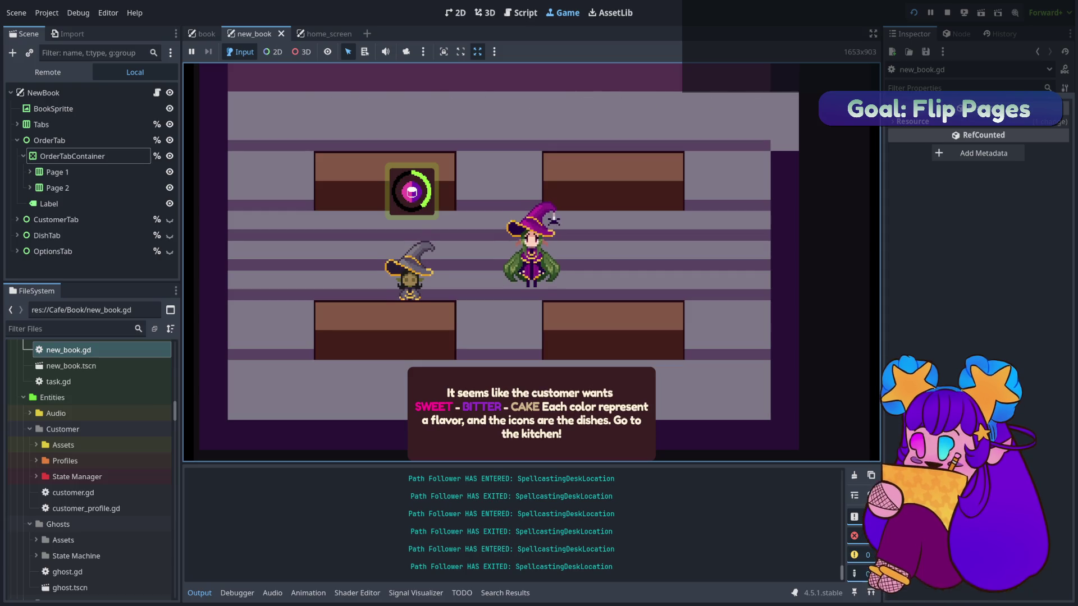
pyautogui.press('w')
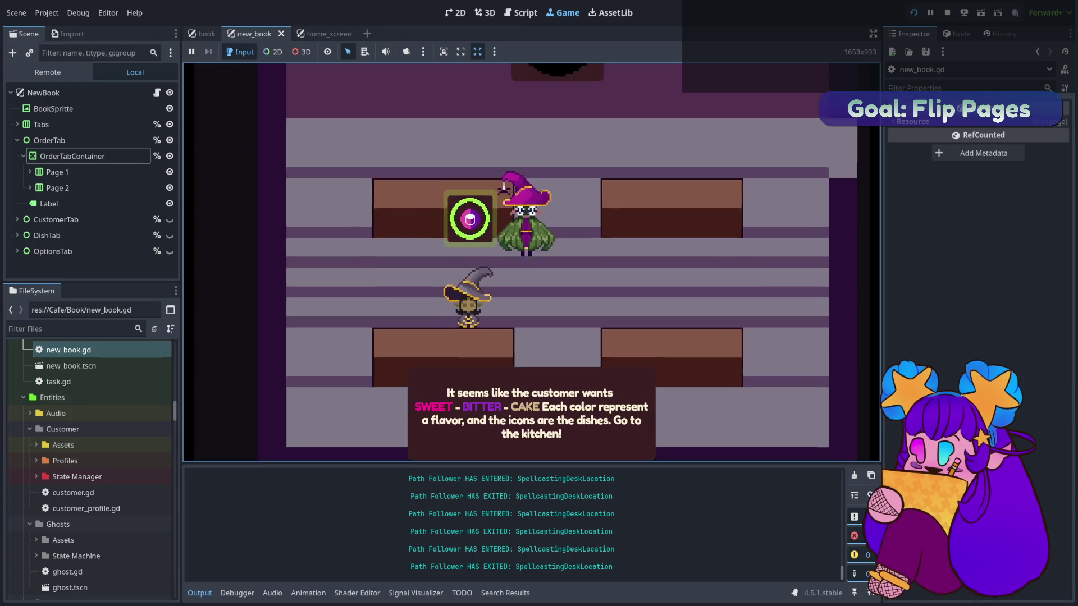
pyautogui.press('d')
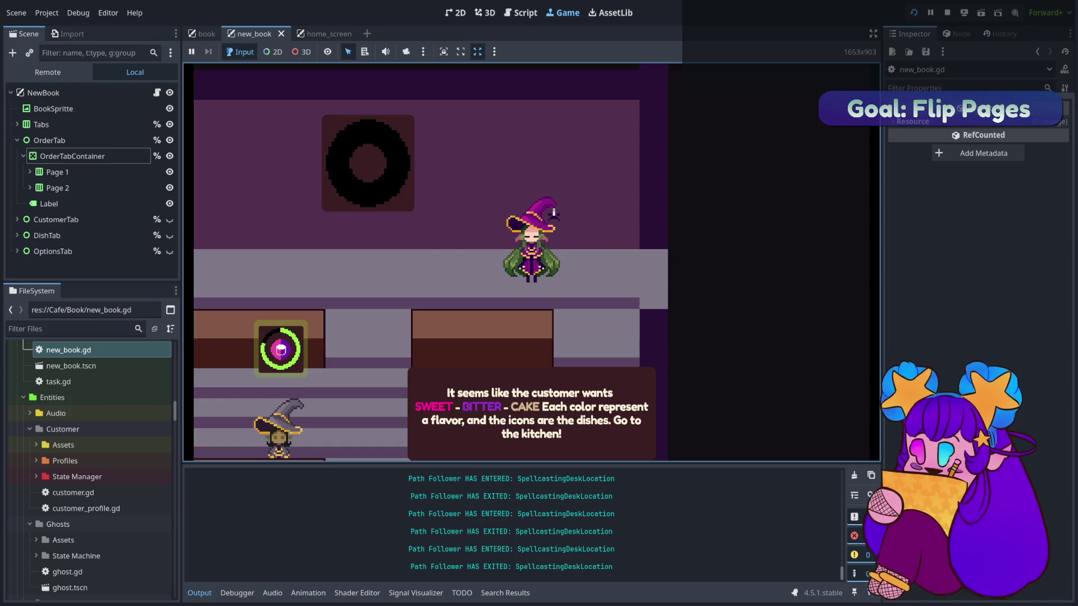
# - Walk into the kitchen and place the sweet and bitter flavors on the desk
pyautogui.press('d')
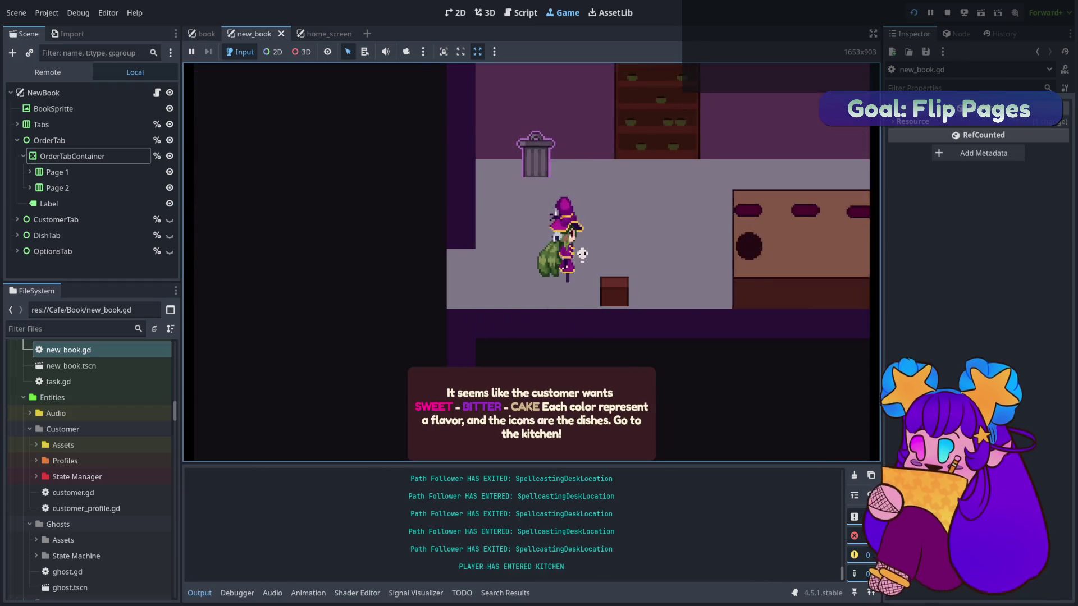
pyautogui.press('d')
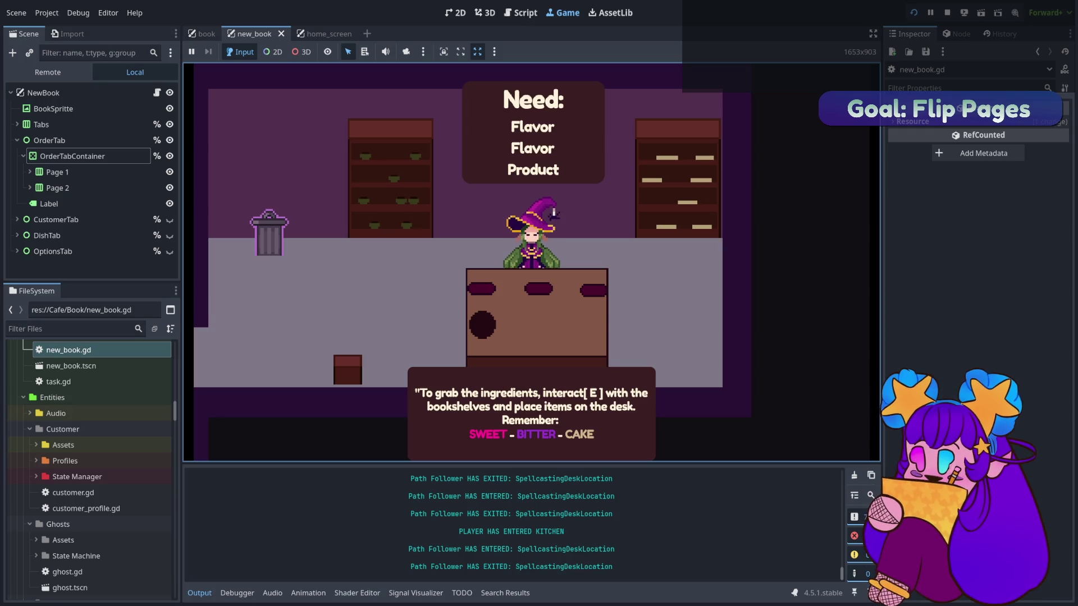
pyautogui.press('a')
pyautogui.press('e')
pyautogui.press('e')
pyautogui.press('d')
pyautogui.press('e')
pyautogui.press('a')
pyautogui.press('e')
pyautogui.press('e')
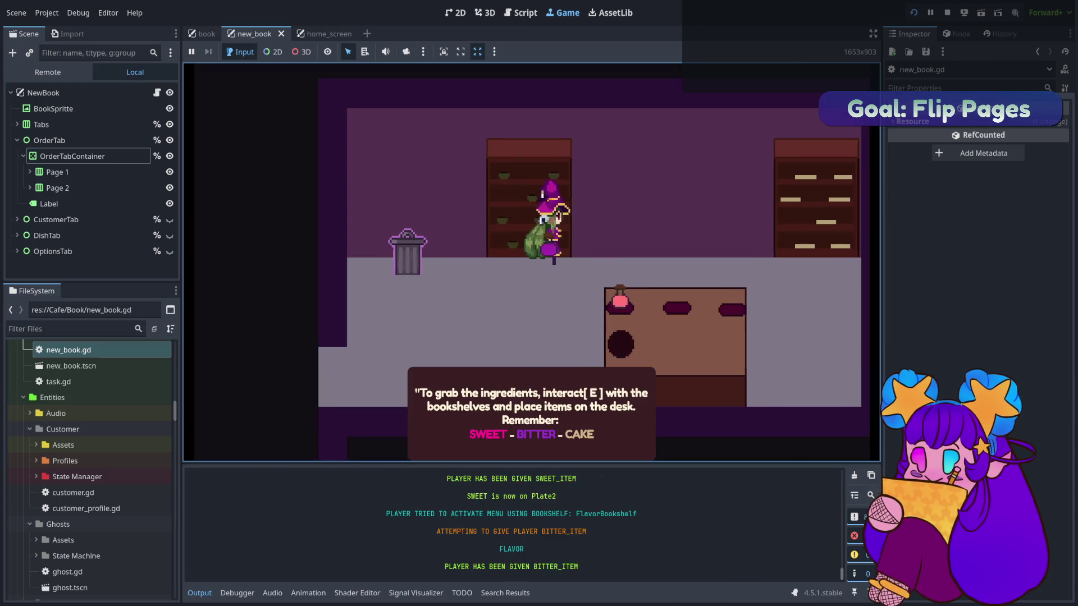
pyautogui.press('d')
pyautogui.press('e')
# - Take the cake from the product bookshelf and place it on the desk
pyautogui.press('d')
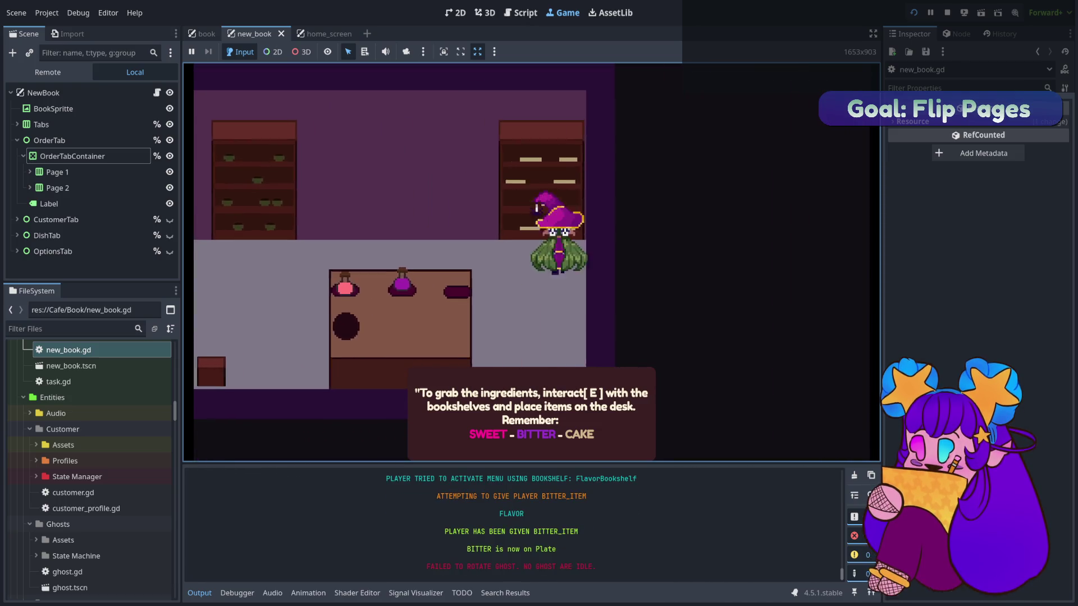
pyautogui.press('e')
pyautogui.press('e')
pyautogui.press('a')
pyautogui.press('e')
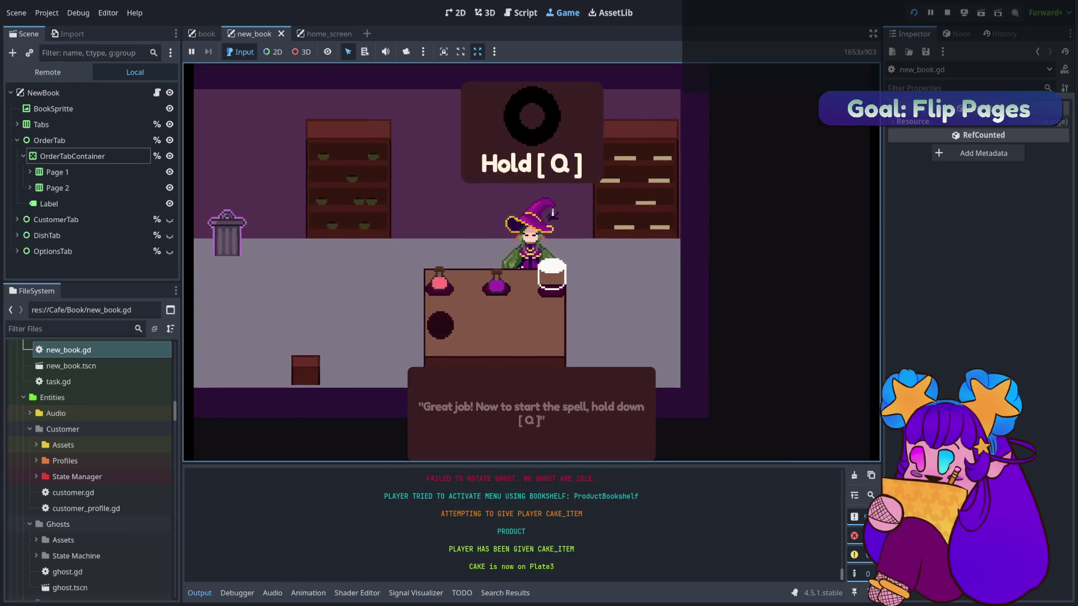
pyautogui.press('a')
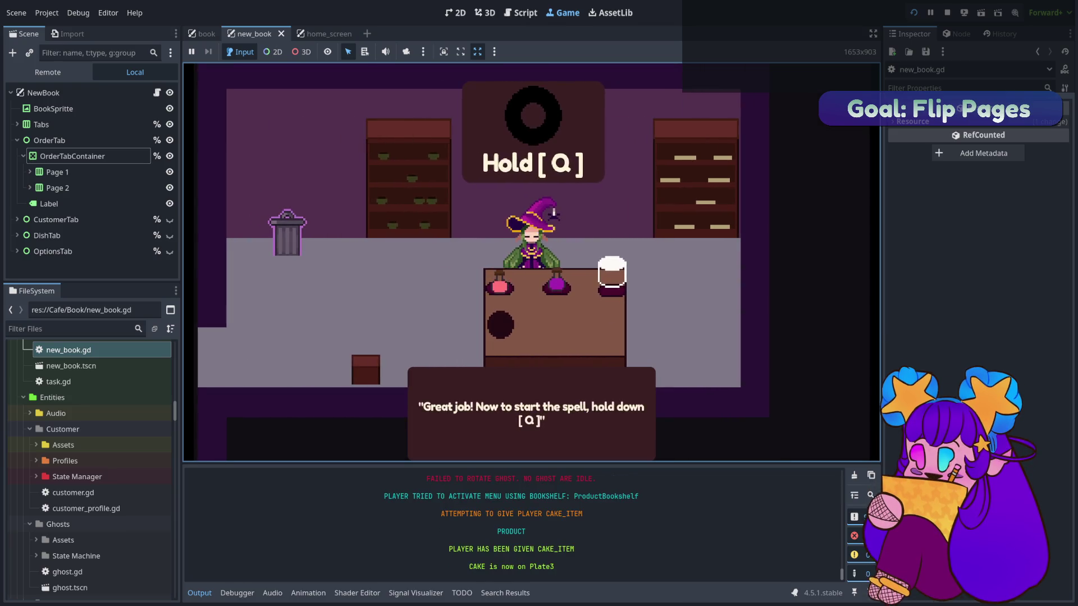
# - Cast the spell, dismiss the typing tip, type 'duha', and stop the game
pyautogui.press('q')
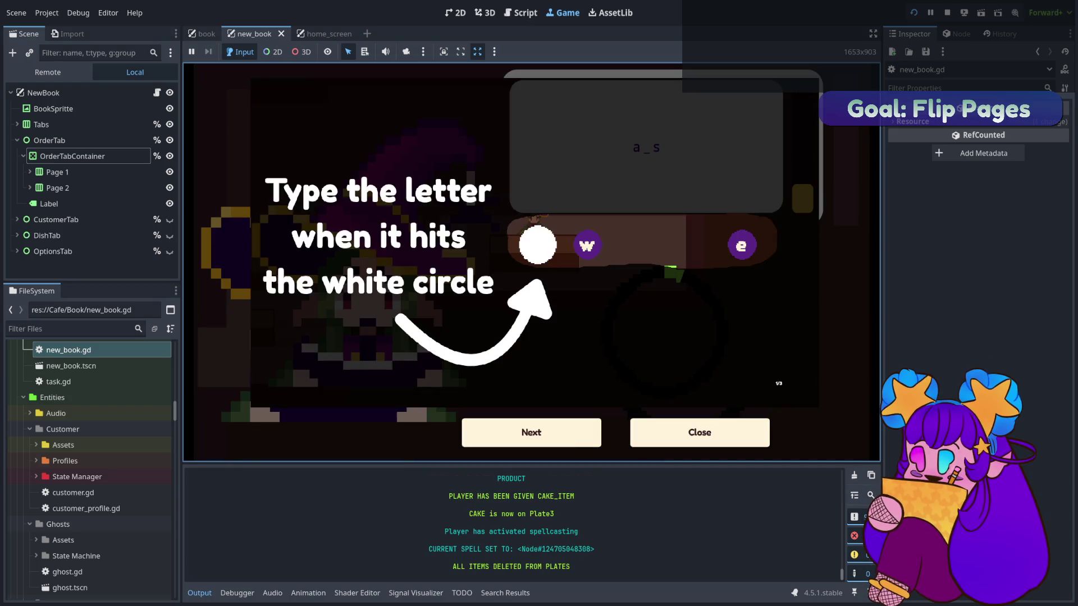
pyautogui.click(700, 433)
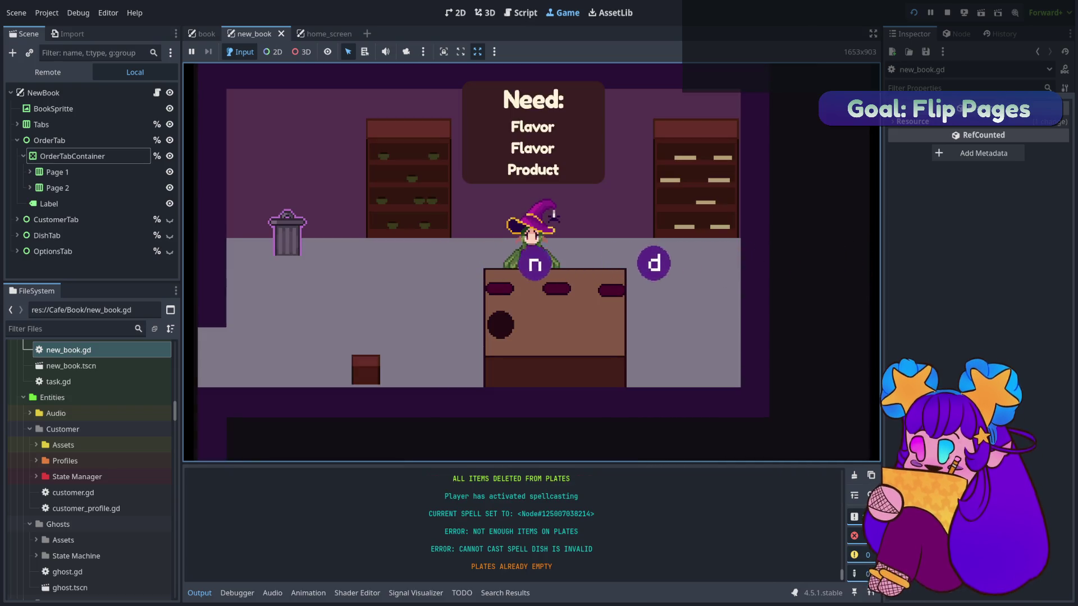
pyautogui.write('du')
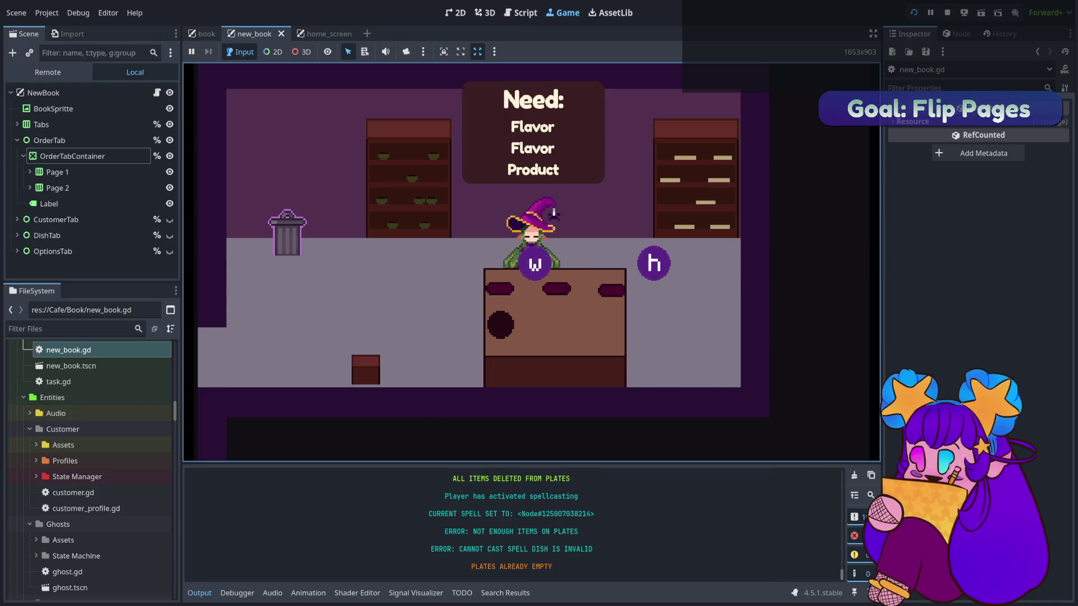
pyautogui.write('ha')
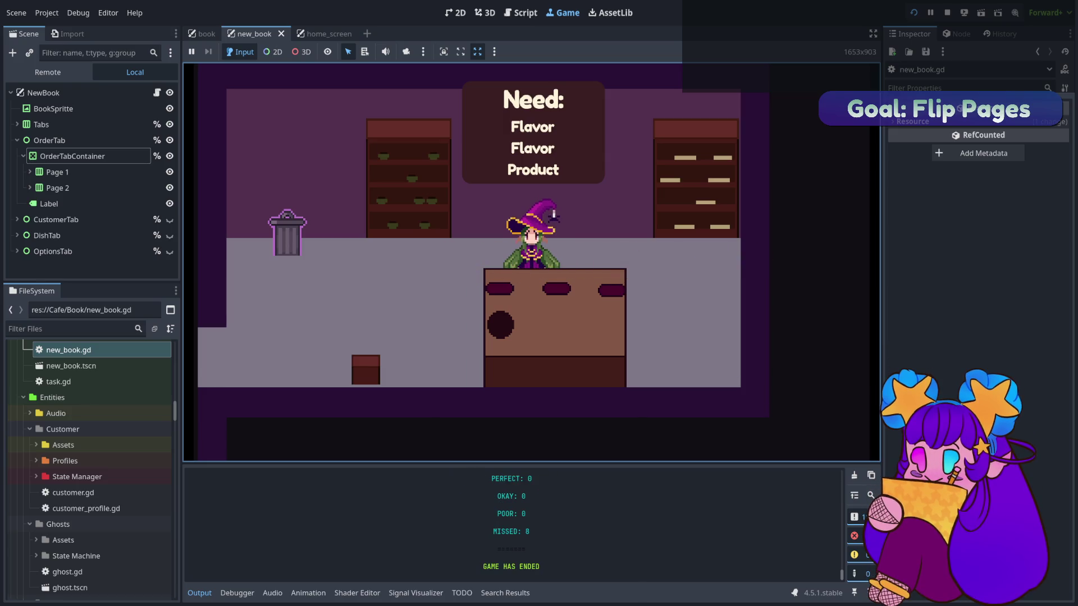
pyautogui.click(948, 12)
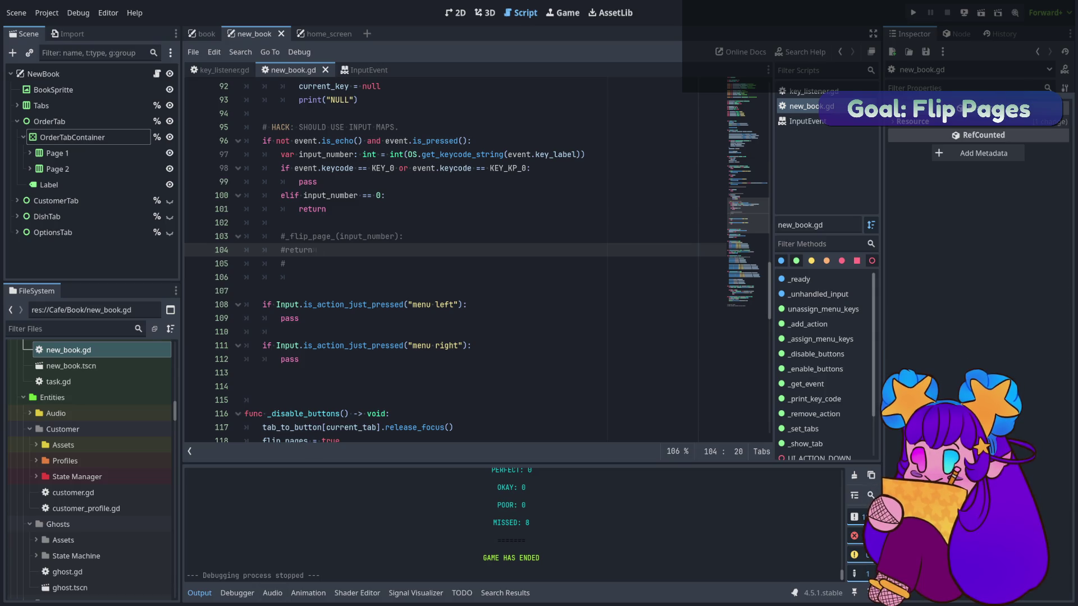
# - Filter the FileSystem for 'spellcas' and open spellcasting_minigame.tscn
pyautogui.click(456, 13)
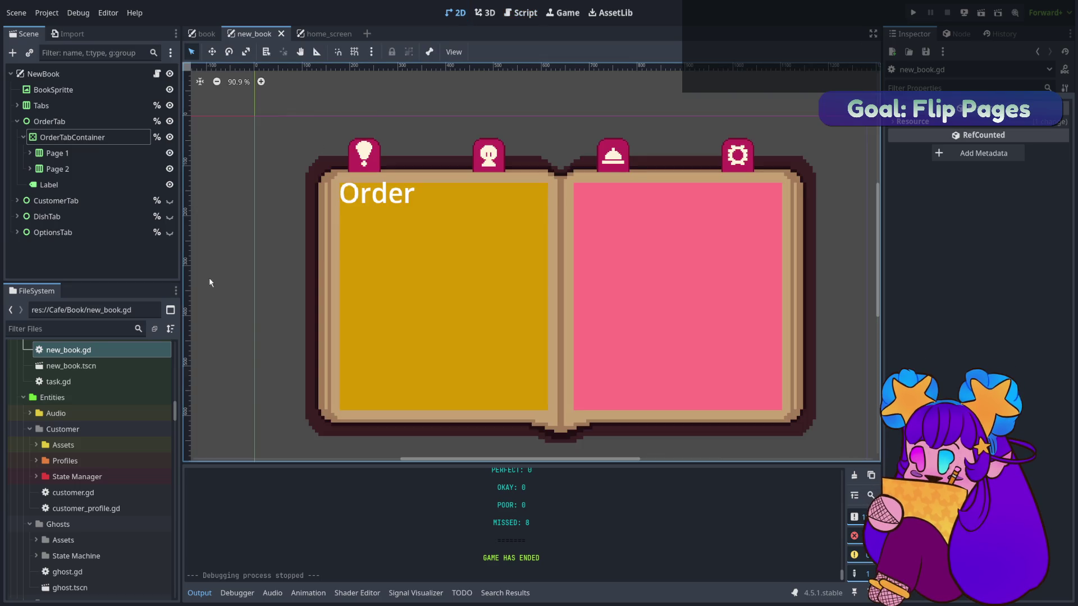
pyautogui.click(99, 329)
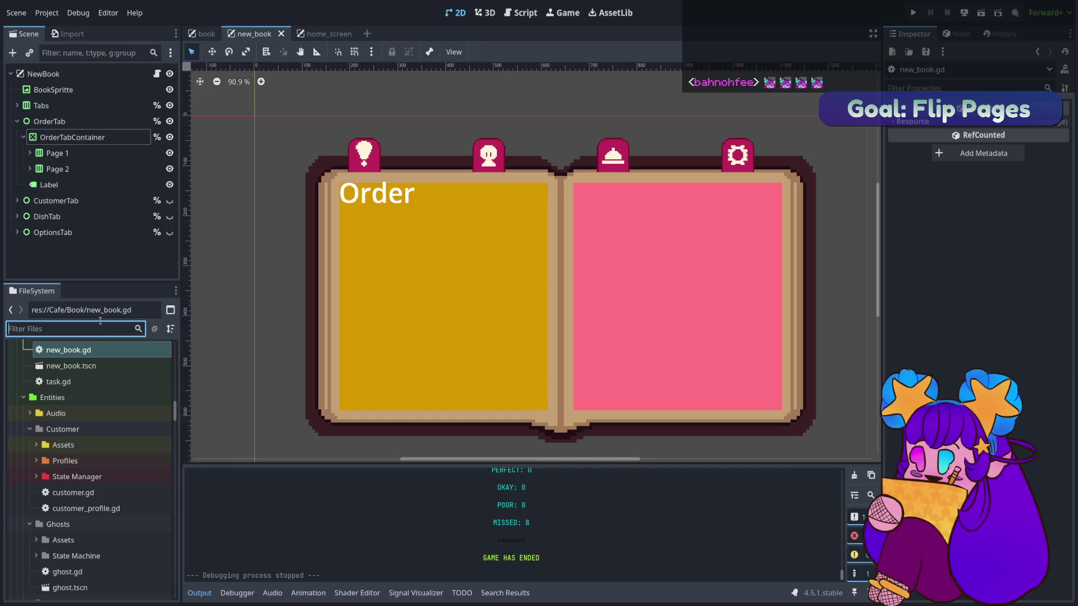
pyautogui.write('spellcas')
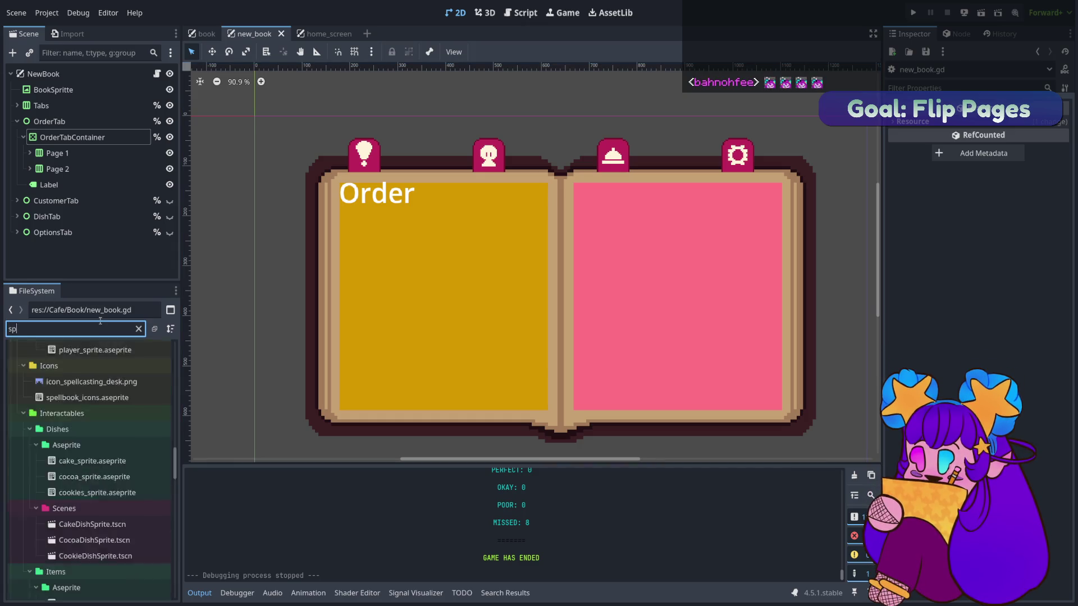
pyautogui.doubleClick(122, 447)
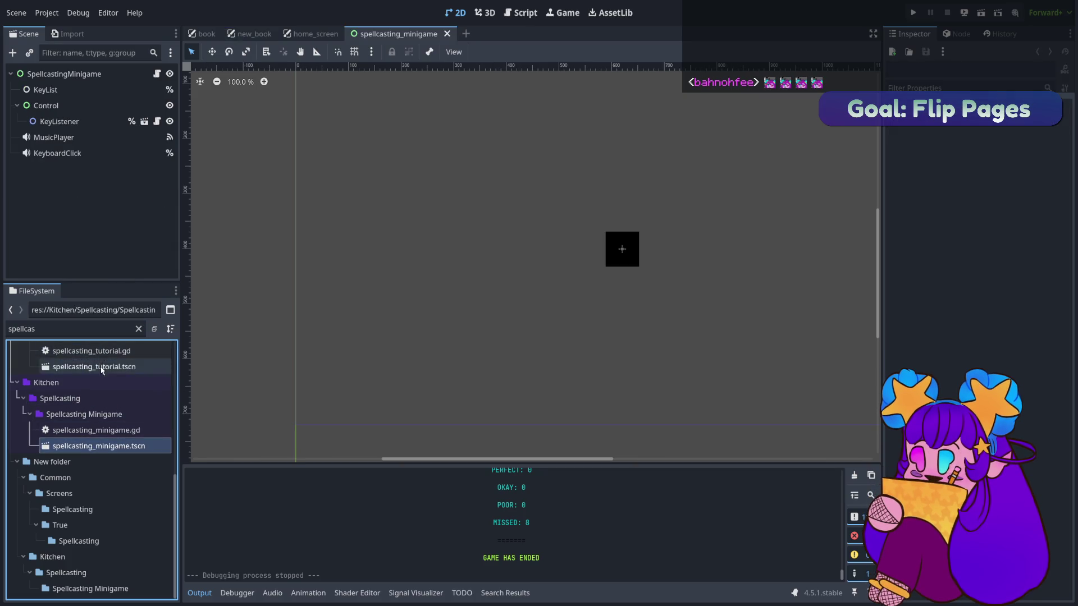
# - Open spellcasting_screen.tscn and zoom the canvas
pyautogui.scroll(5, 101, 393)
pyautogui.doubleClick(112, 417)
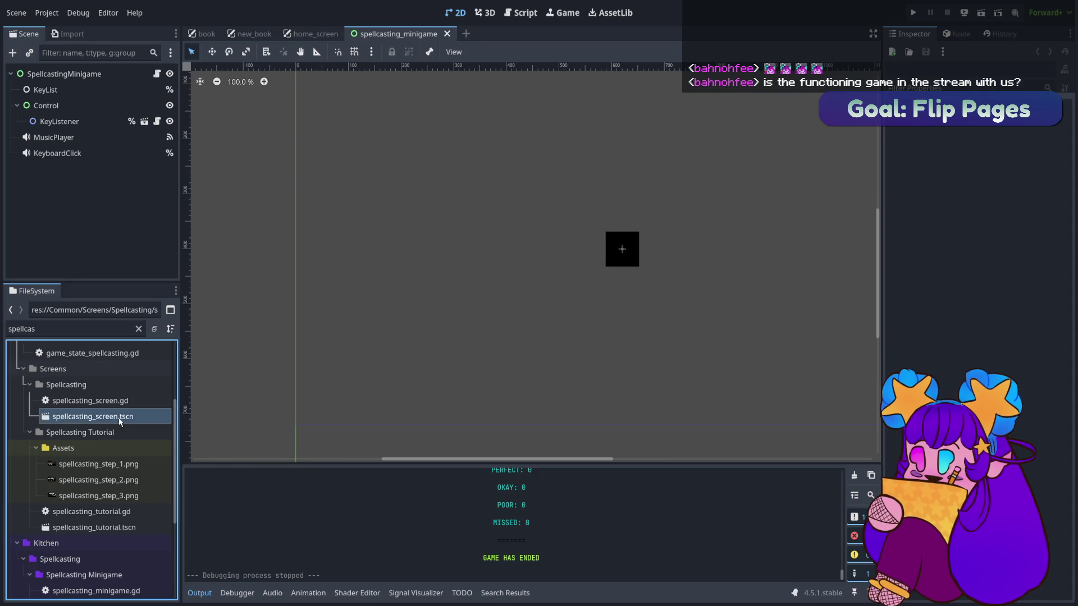
pyautogui.scroll(4, 547, 313)
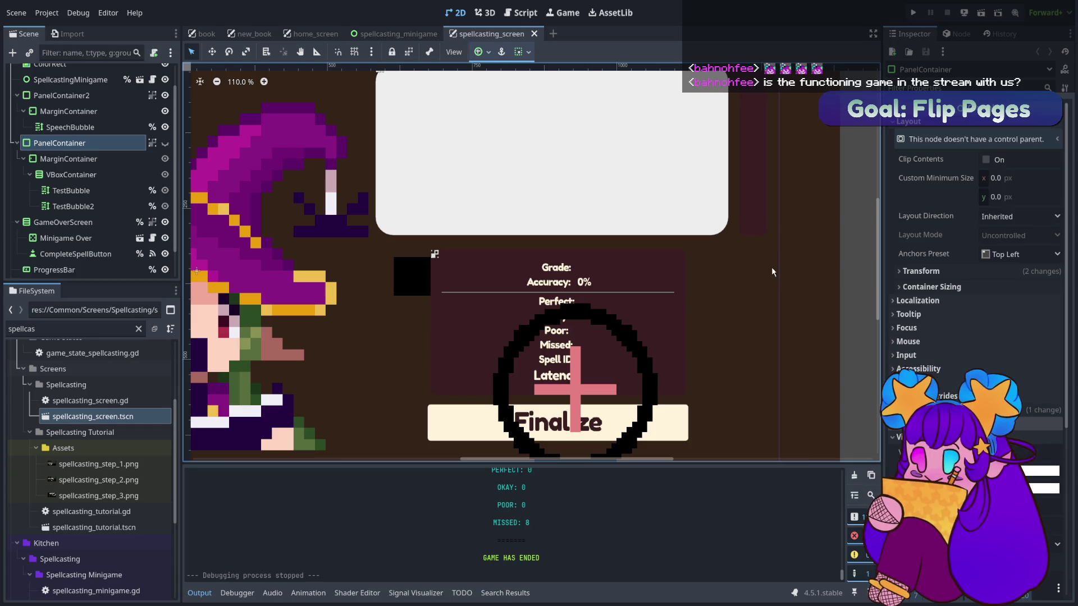
pyautogui.scroll(4, 413, 274)
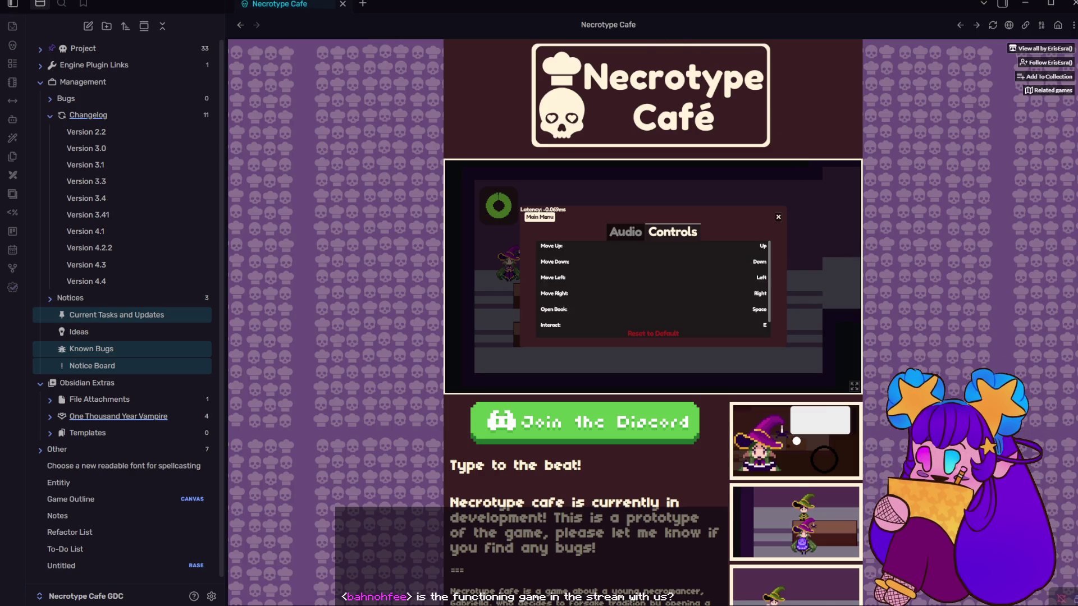
# - Close the Necrotype Café settings menu and play the embedded game fullscreen
pyautogui.click(808, 291)
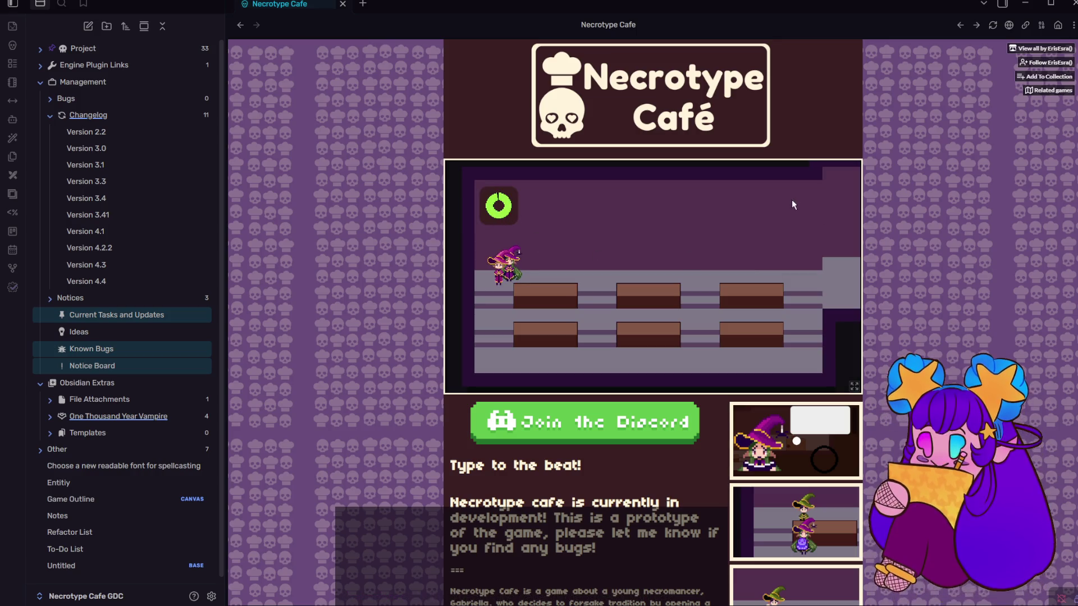
pyautogui.press('Escape')
pyautogui.click(854, 386)
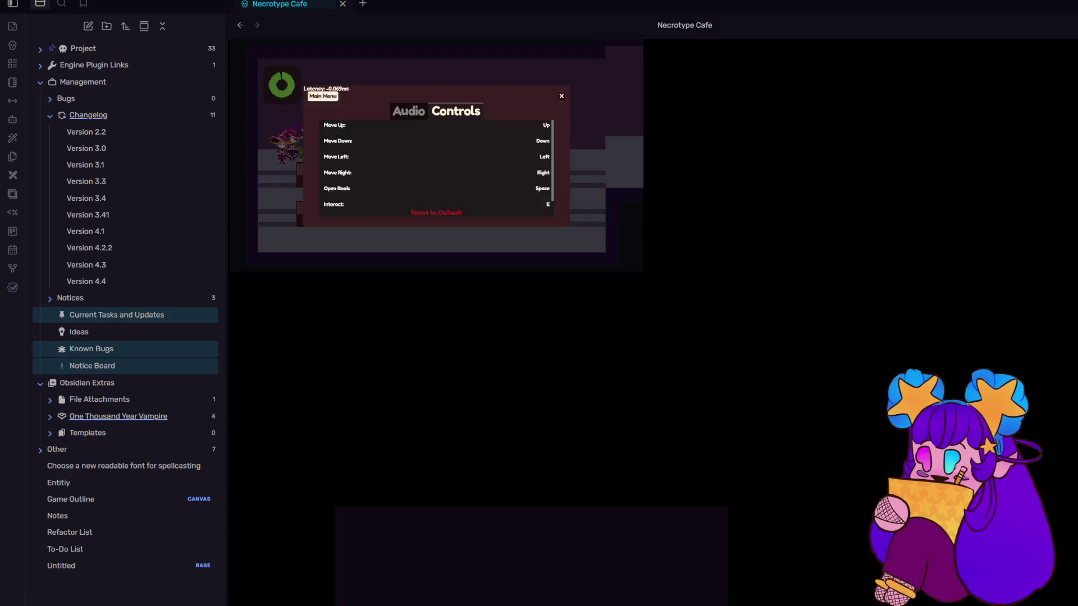
pyautogui.press('Escape')
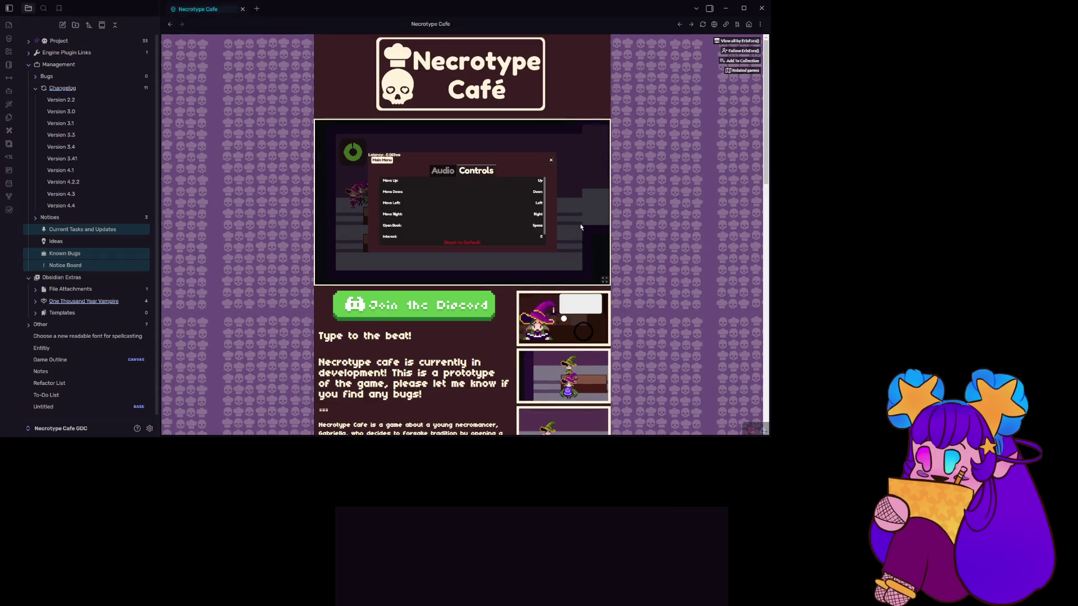
pyautogui.click(594, 258)
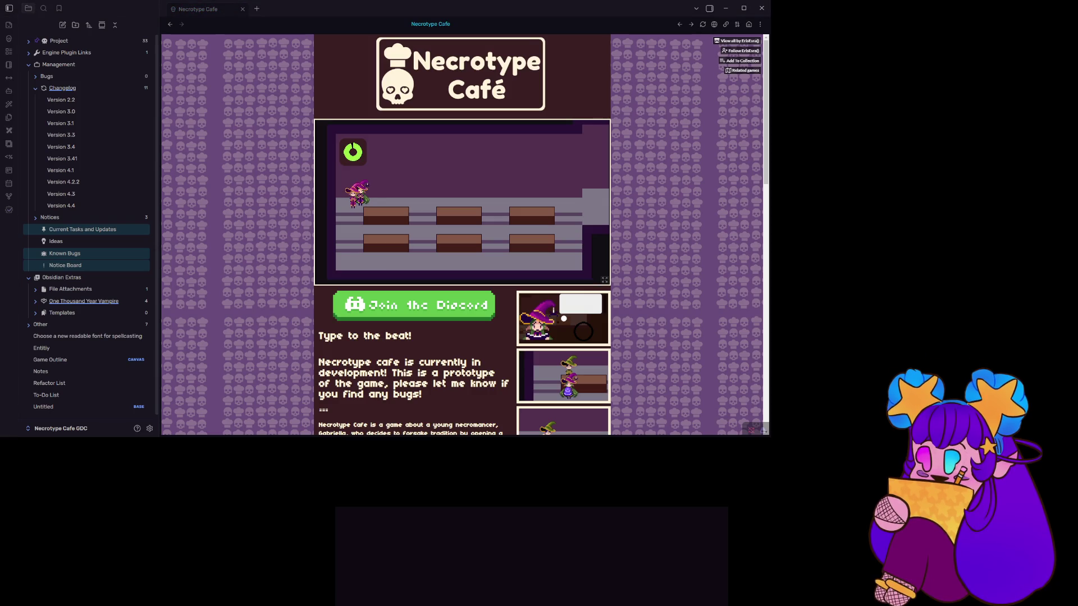
pyautogui.click(601, 281)
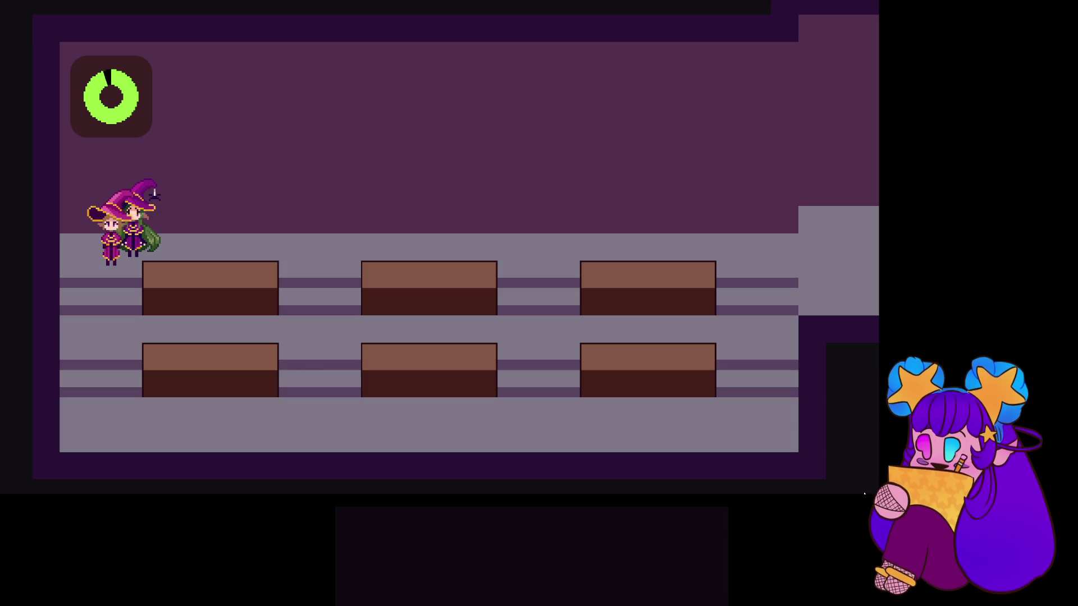
# - Walk the witch right to the counter and add bitter and pink flavours plus a cookie
pyautogui.press('Right')
pyautogui.press('Right')
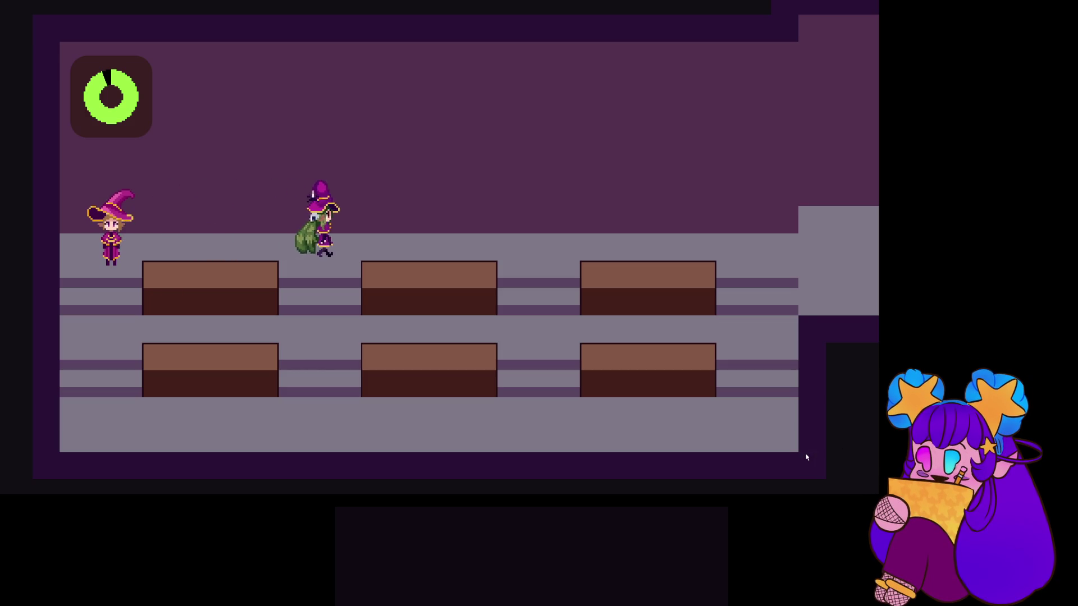
pyautogui.press('Right')
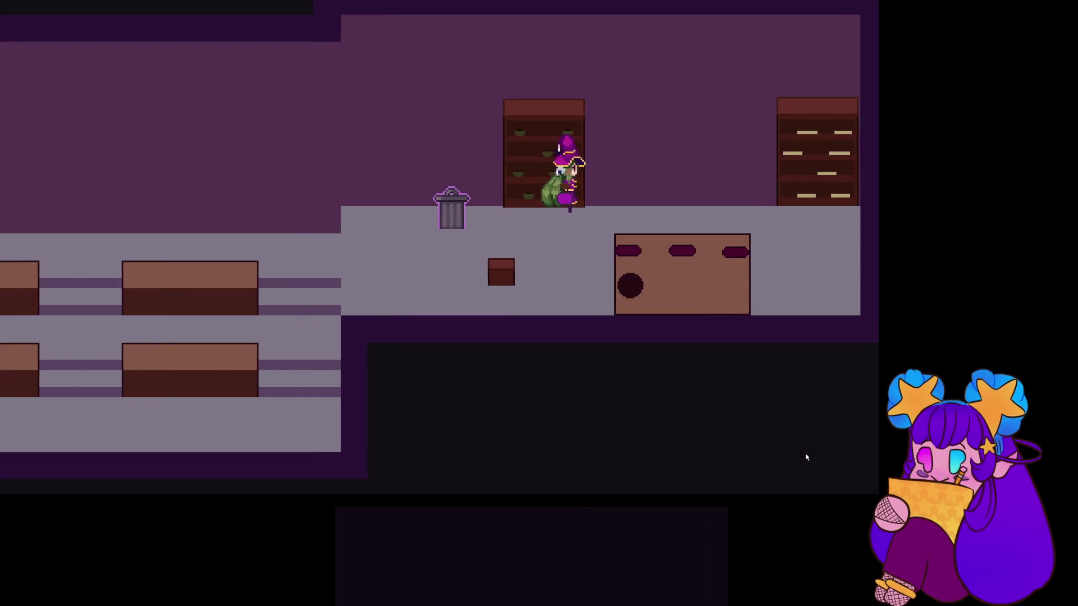
pyautogui.press('Right')
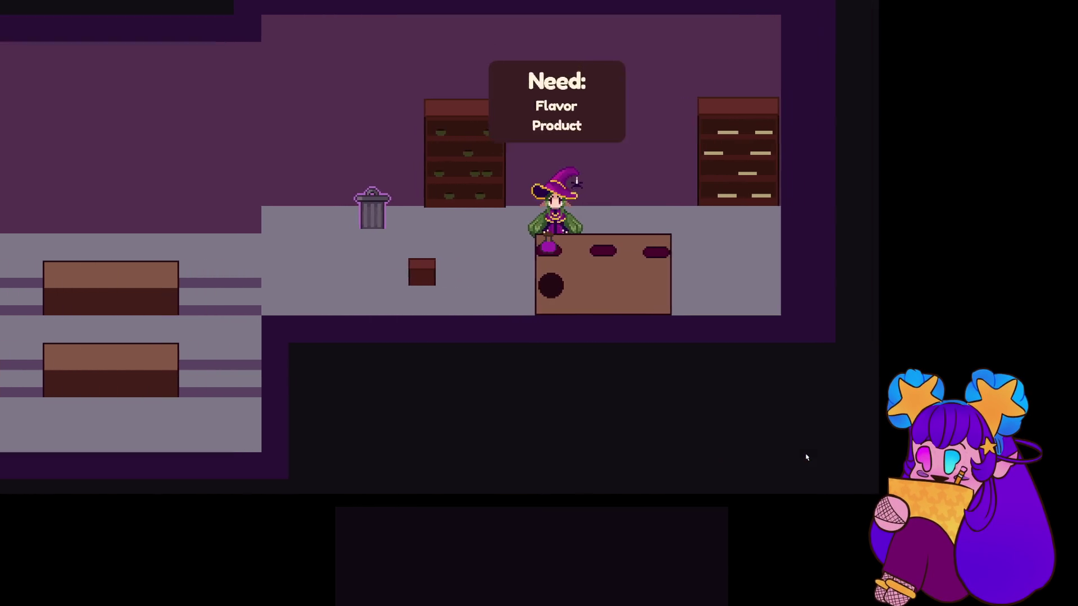
pyautogui.press('space')
pyautogui.press('space')
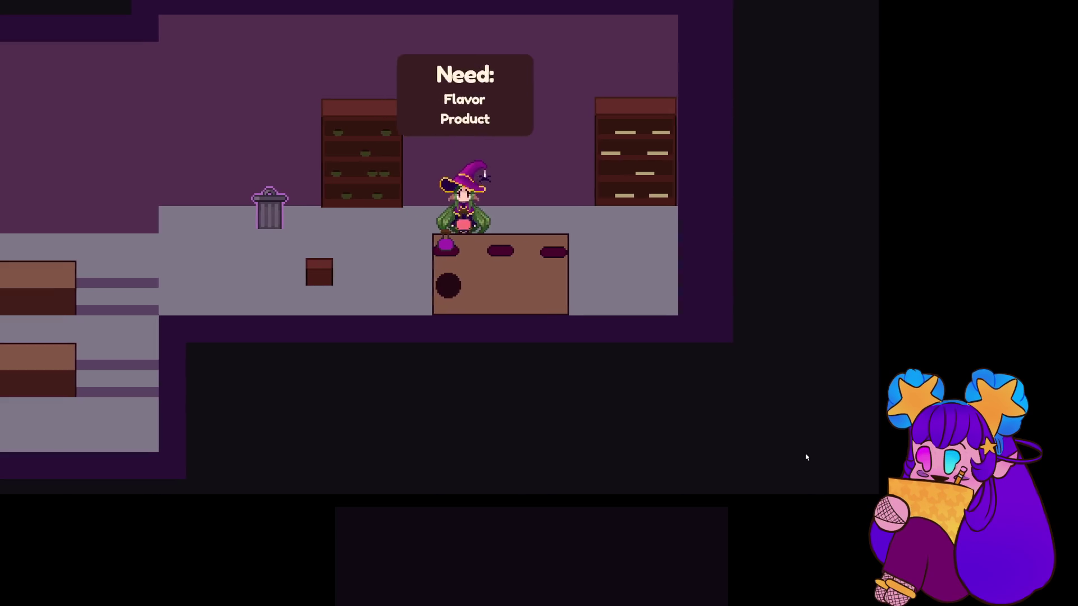
pyautogui.press('Right')
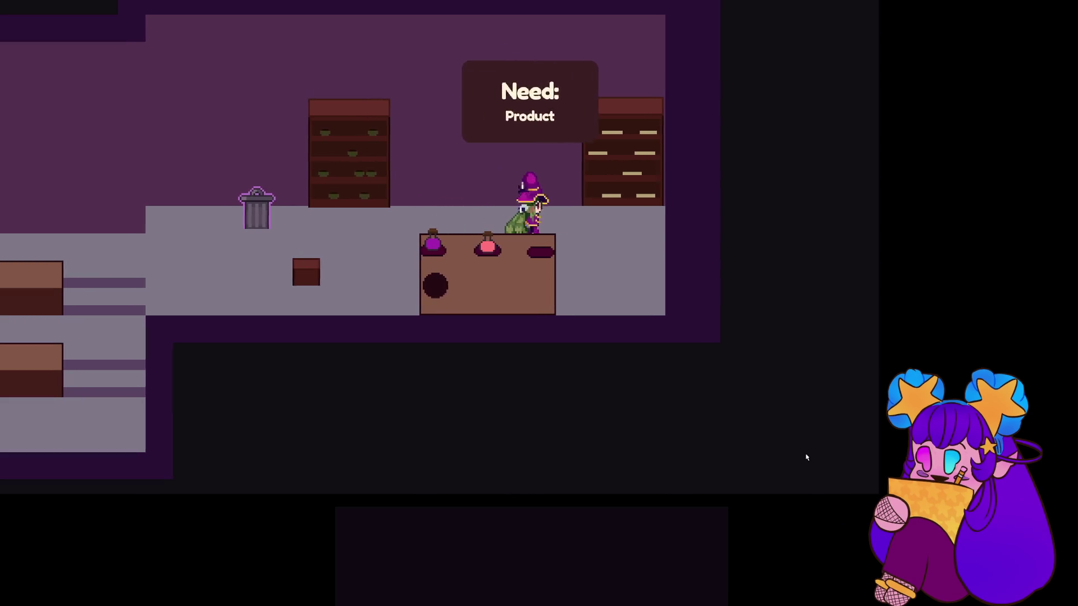
pyautogui.press('space')
pyautogui.press('space')
# - Charge the spell with Q and type Nevertheless in the spellcasting minigame
pyautogui.press('Left')
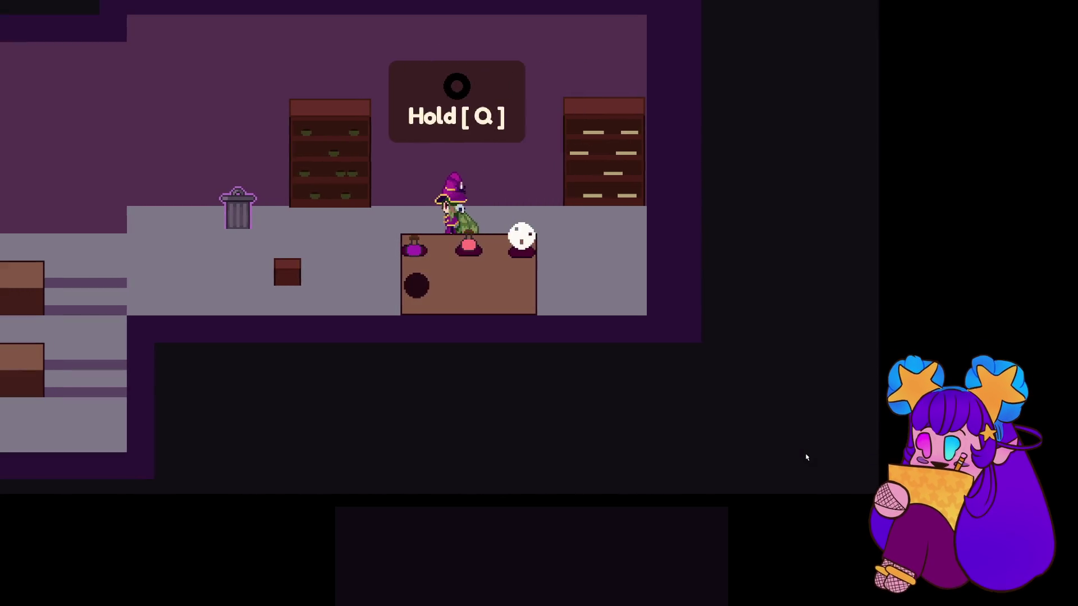
pyautogui.press('q')
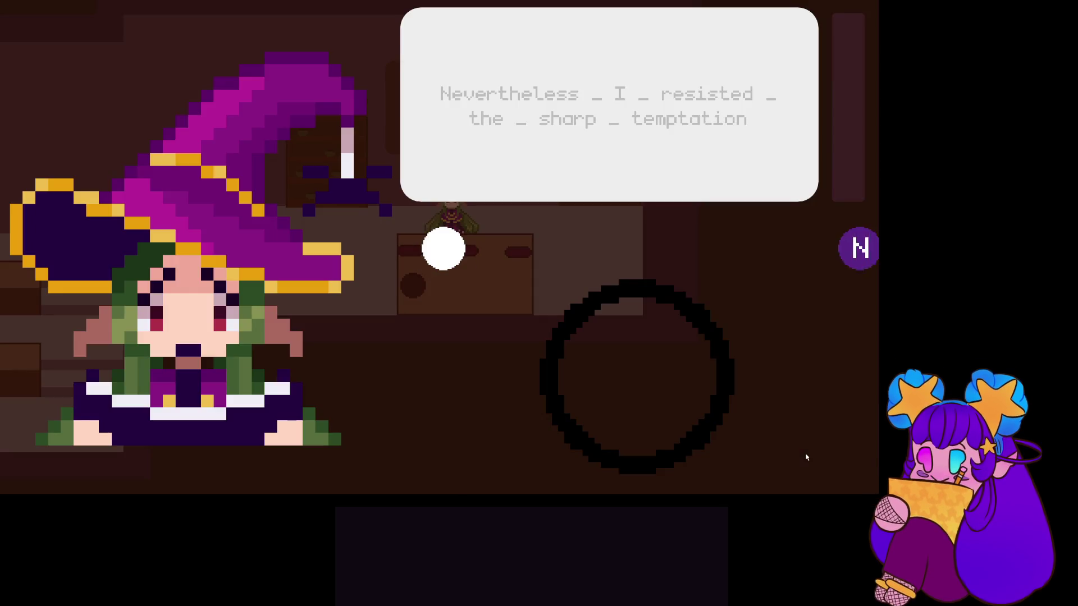
pyautogui.press('n')
pyautogui.press('e')
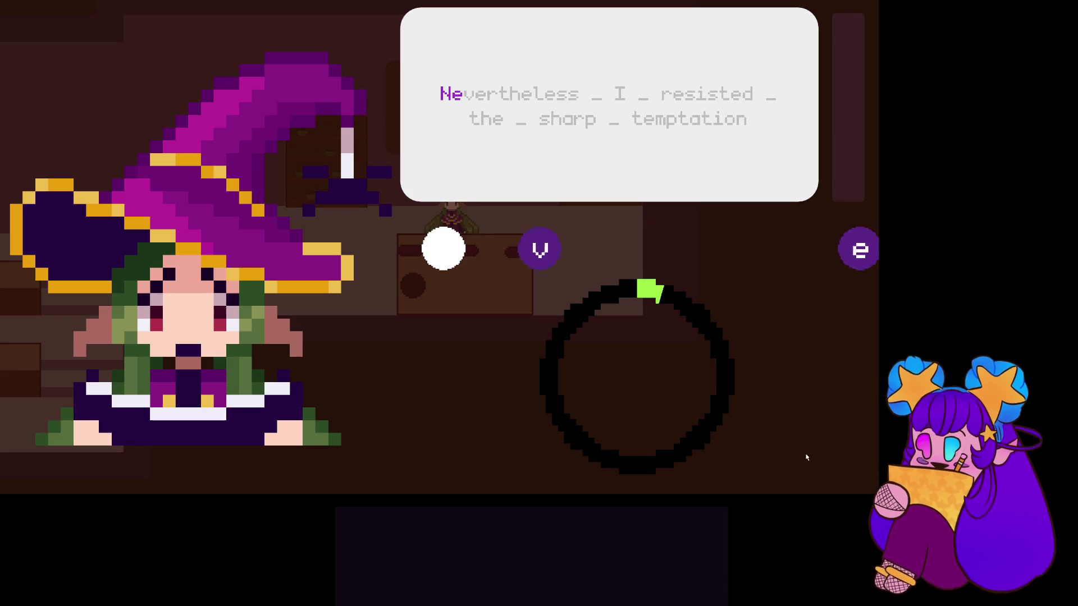
pyautogui.press('v')
pyautogui.press('e')
pyautogui.press('r')
pyautogui.press('t')
pyautogui.press('h')
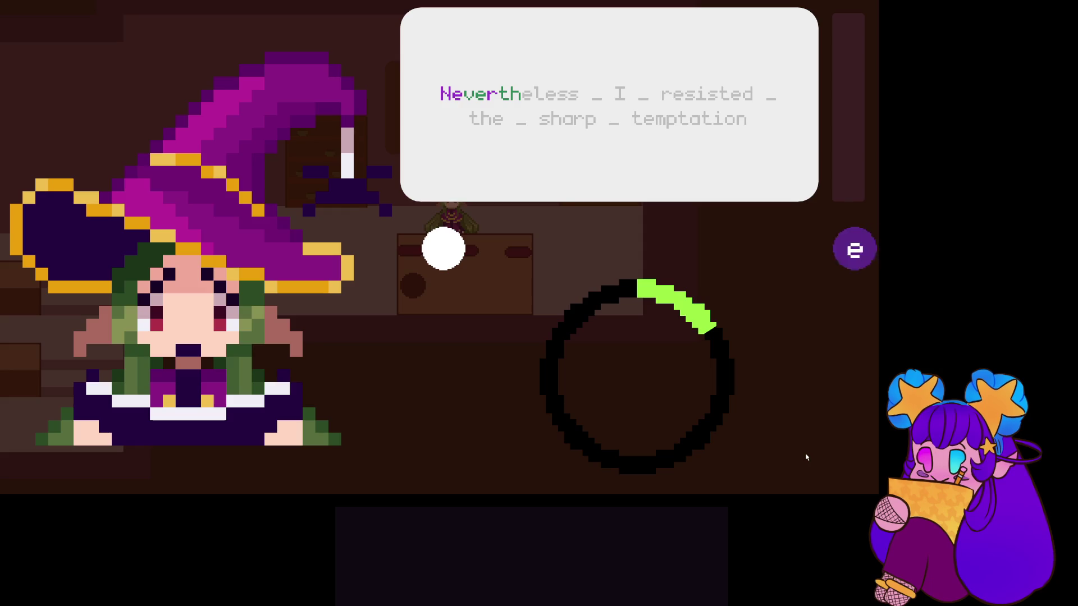
pyautogui.press('e')
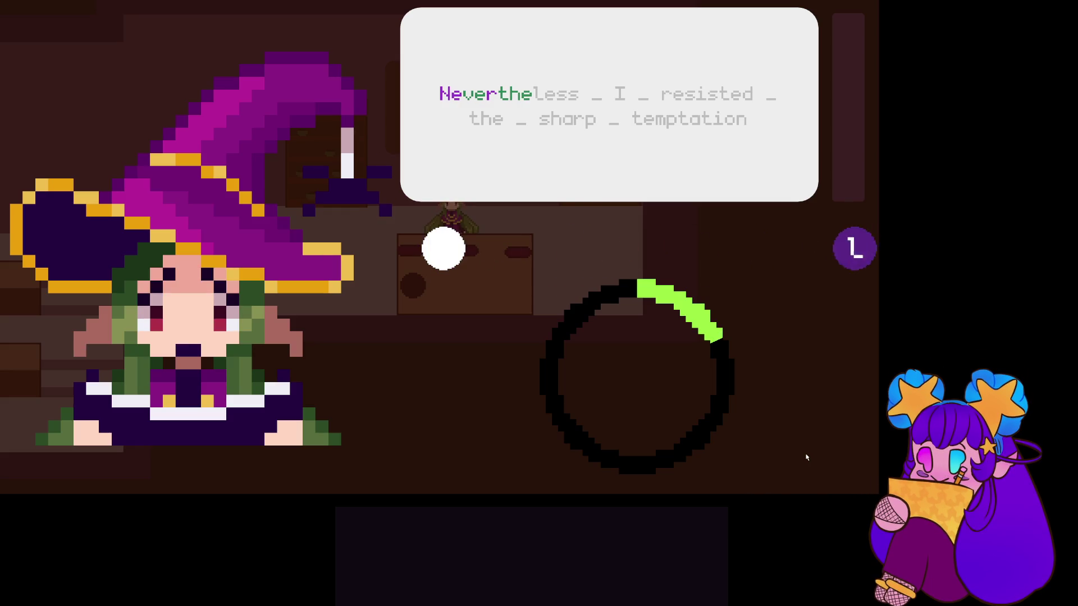
pyautogui.press('l')
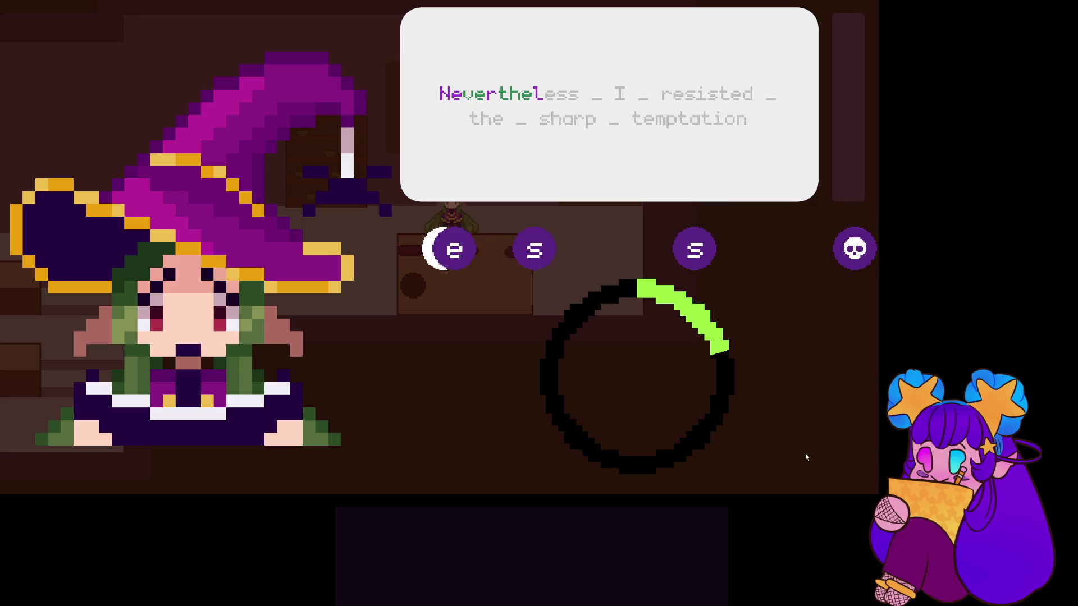
pyautogui.press('e')
pyautogui.press('s')
pyautogui.press('s')
pyautogui.press('Escape')
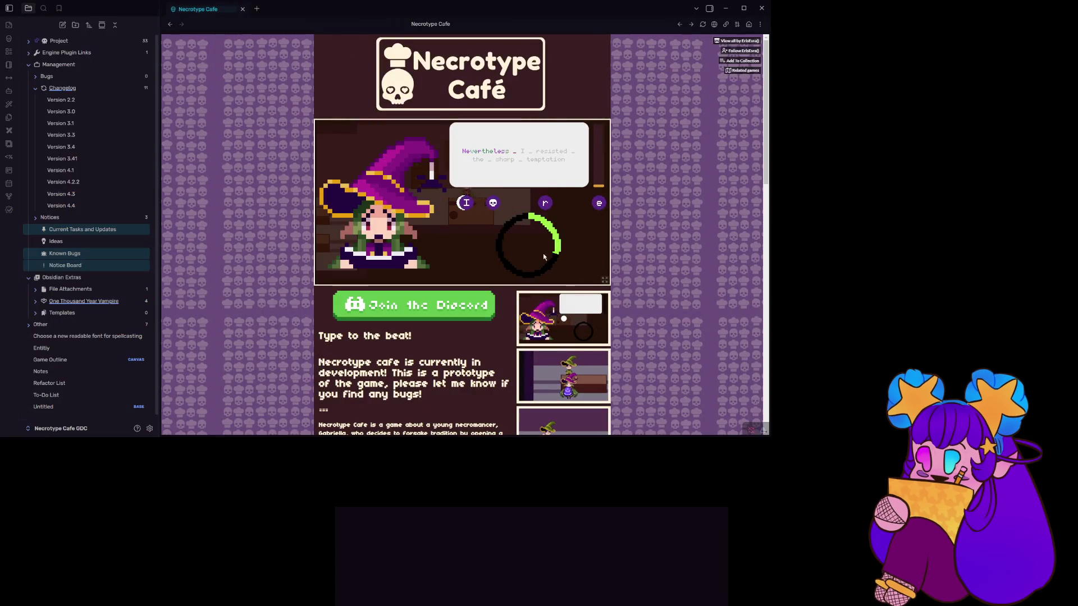
pyautogui.press('Escape')
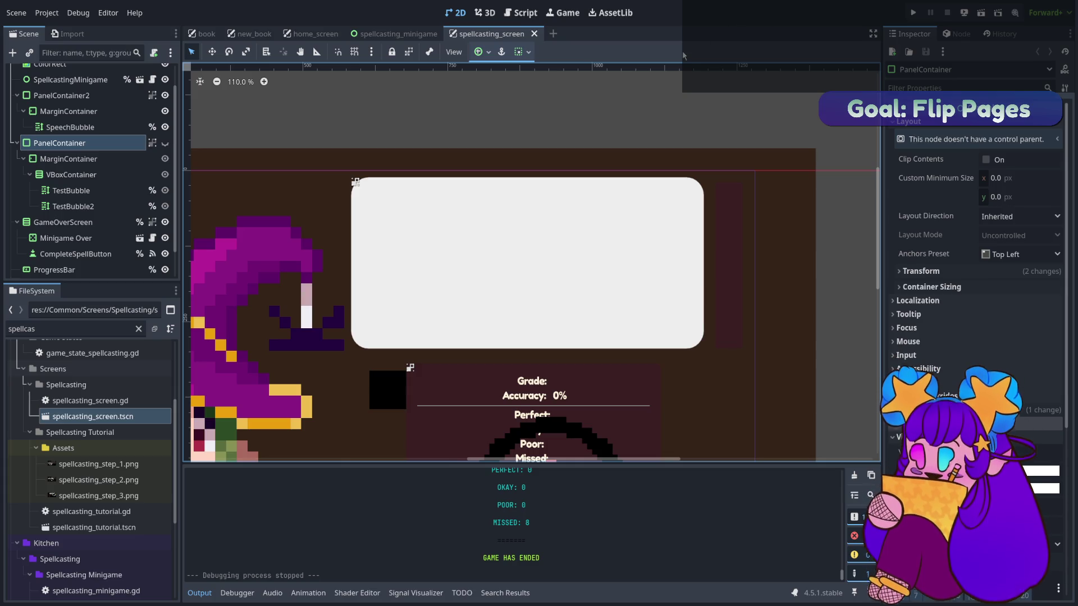
# - In new_book.gd, strip the stray indent and leftover text from line 106, then return to the top
pyautogui.click(520, 12)
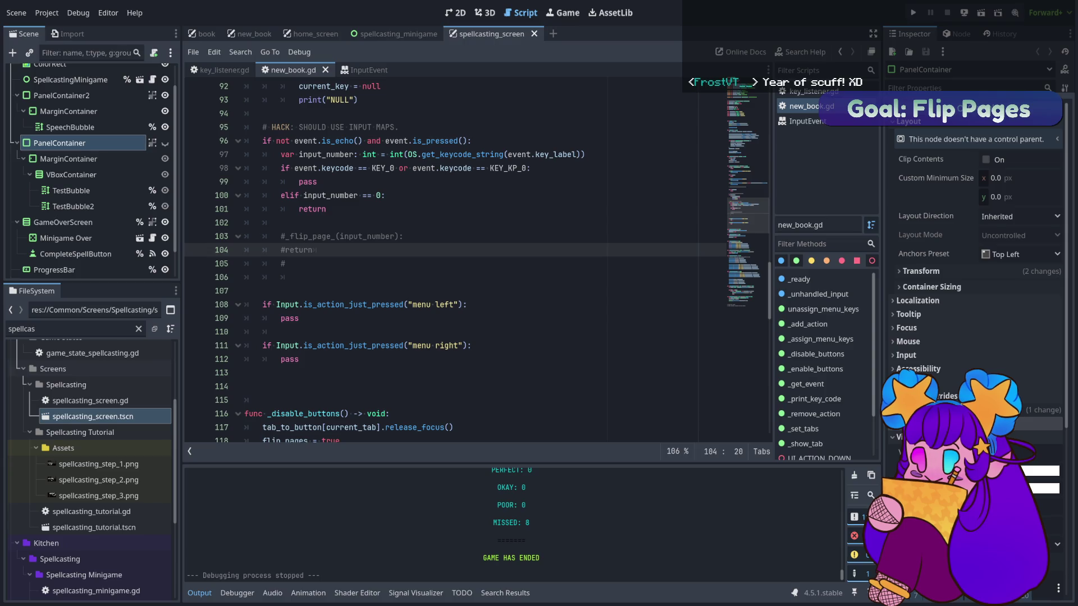
pyautogui.click(552, 277)
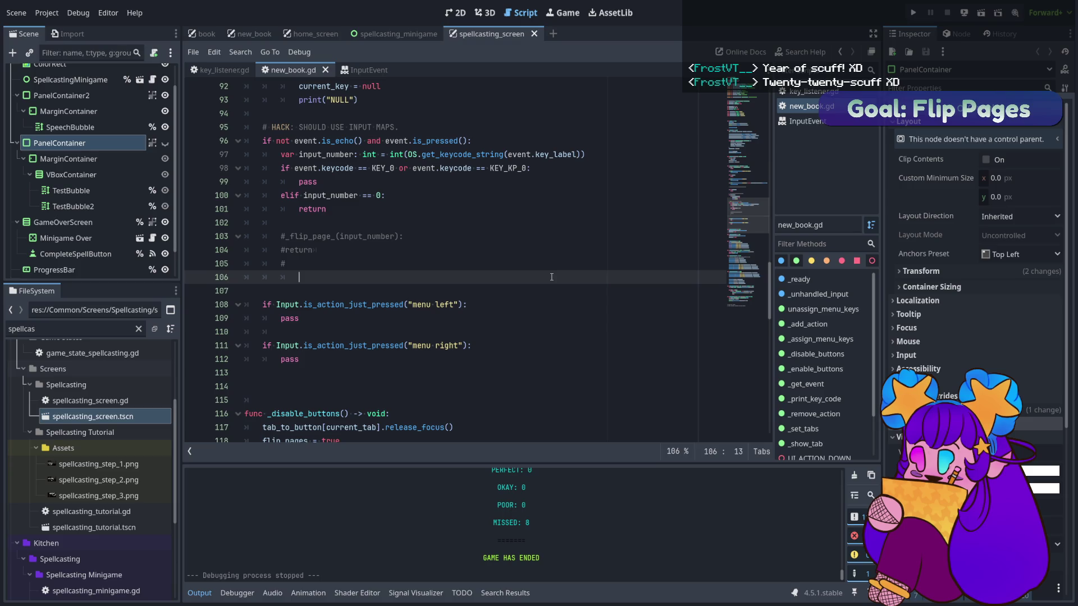
pyautogui.press('BackSpace')
pyautogui.write('var')
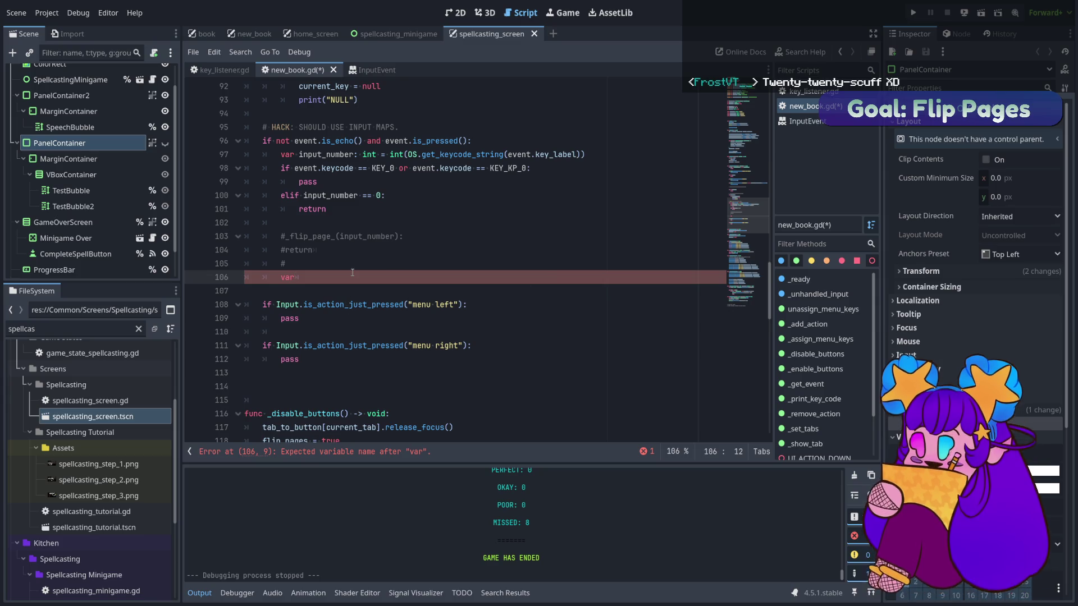
pyautogui.press('BackSpace')
pyautogui.press('BackSpace')
pyautogui.press('BackSpace')
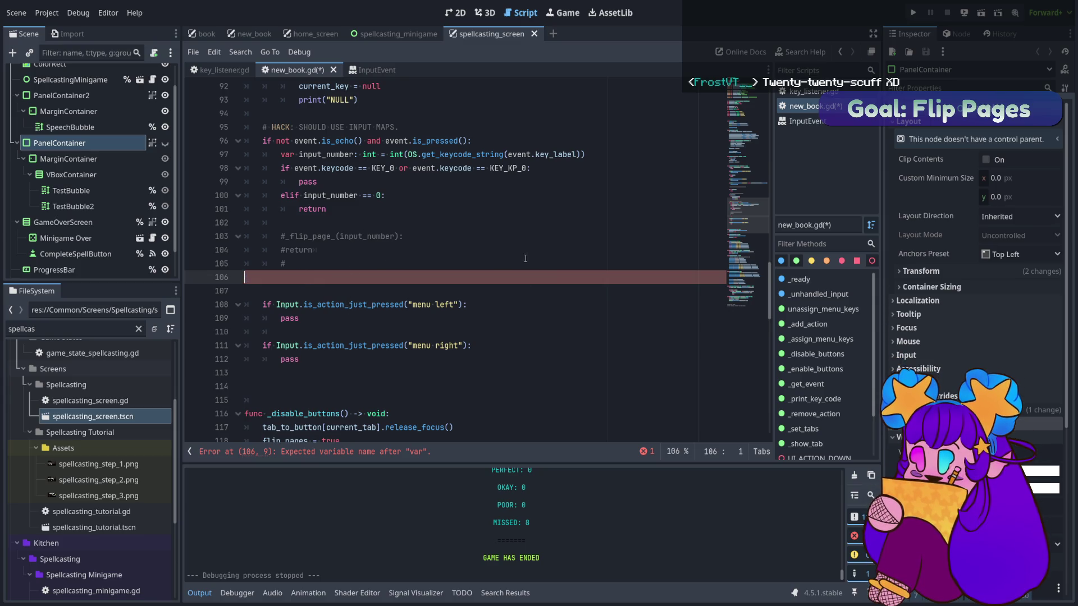
pyautogui.moveTo(753, 227); pyautogui.dragTo(733, 82)
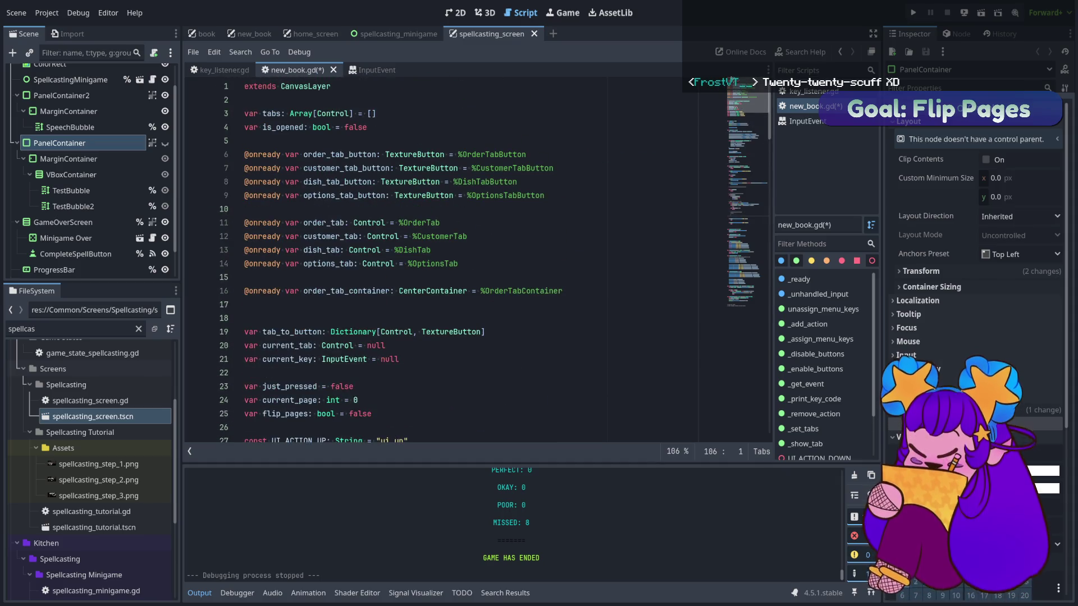
pyautogui.scroll(-2, 391, 237)
pyautogui.scroll(-1, 384, 240)
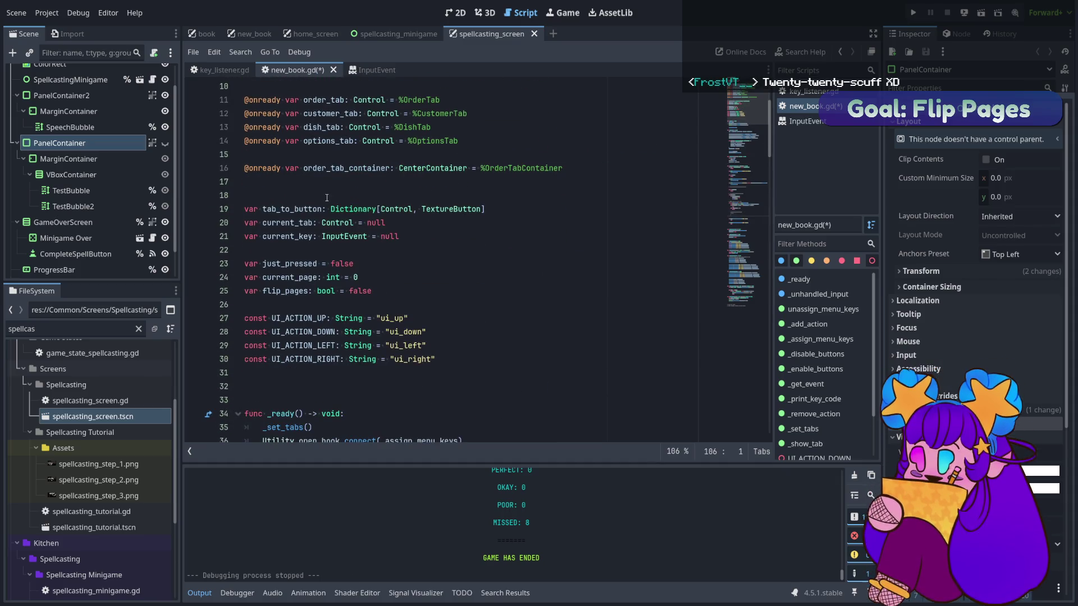
pyautogui.click(325, 192)
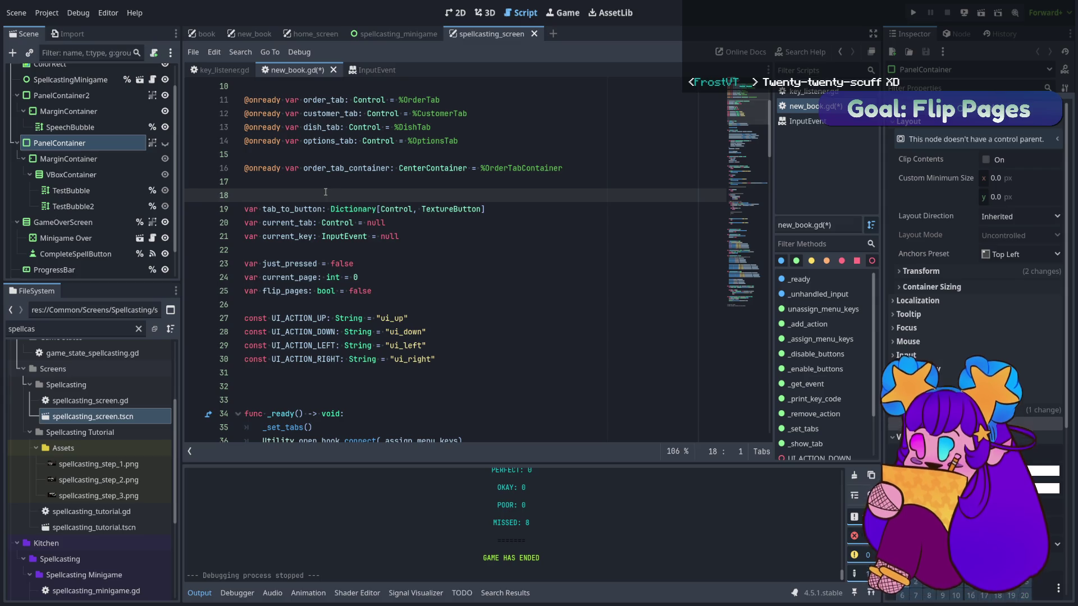
pyautogui.press('Return')
pyautogui.press('Up')
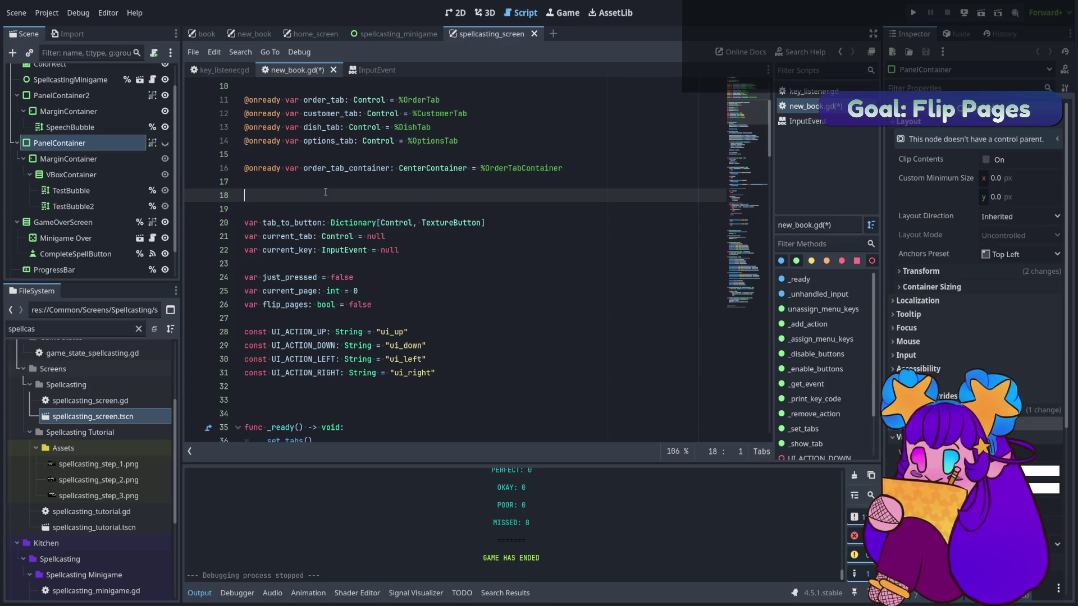
pyautogui.write('var ')
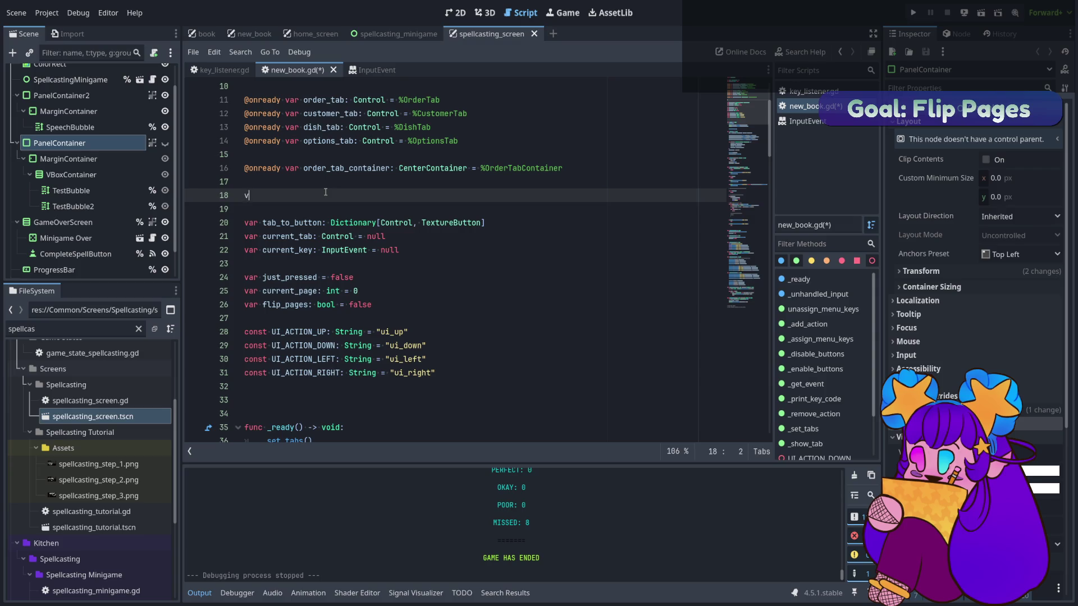
pyautogui.write('max_')
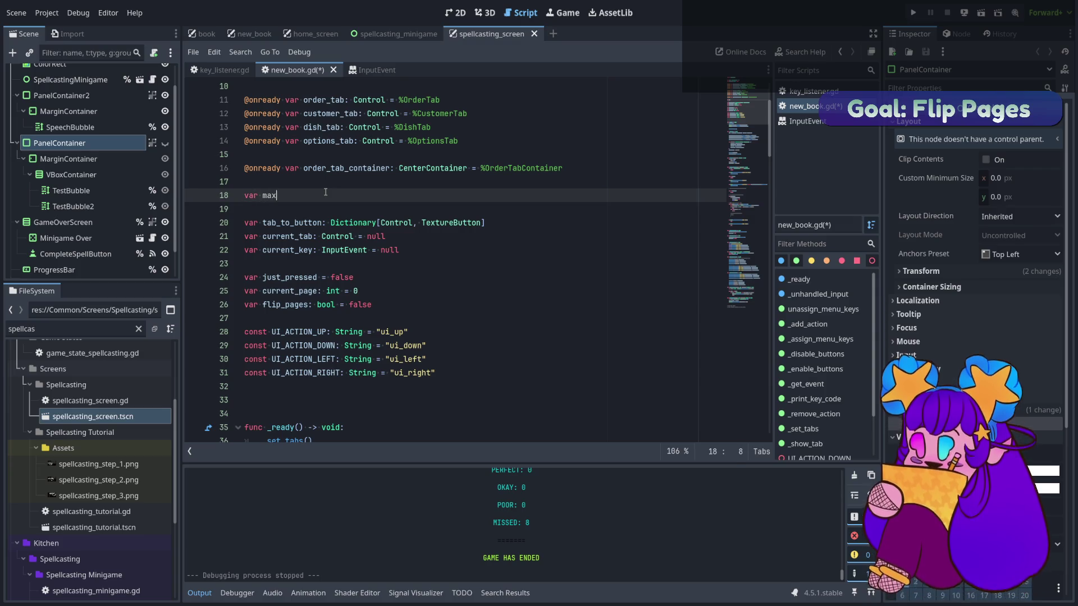
pyautogui.write('page: ')
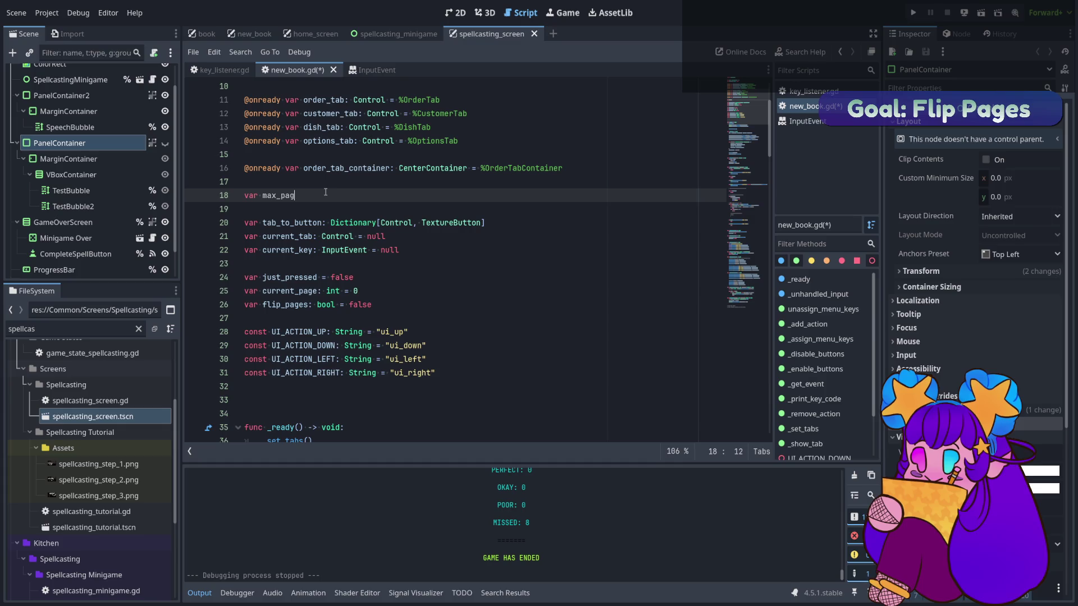
pyautogui.write('int 0')
pyautogui.press('BackSpace')
pyautogui.write('0')
pyautogui.hotkey('ctrl', 'shift', 'd')
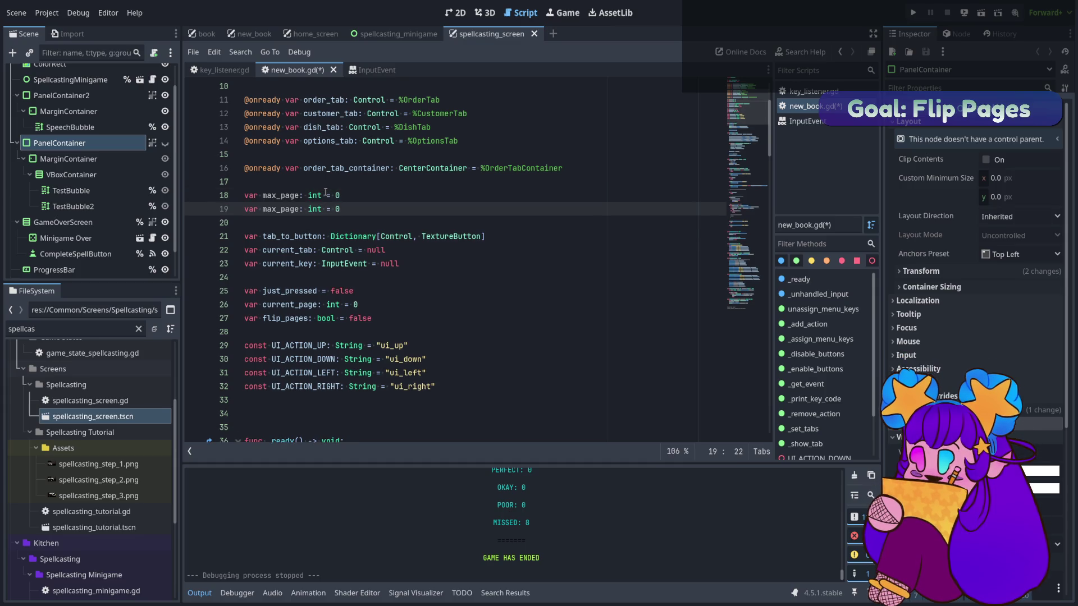
pyautogui.moveTo(280, 211); pyautogui.dragTo(267, 212)
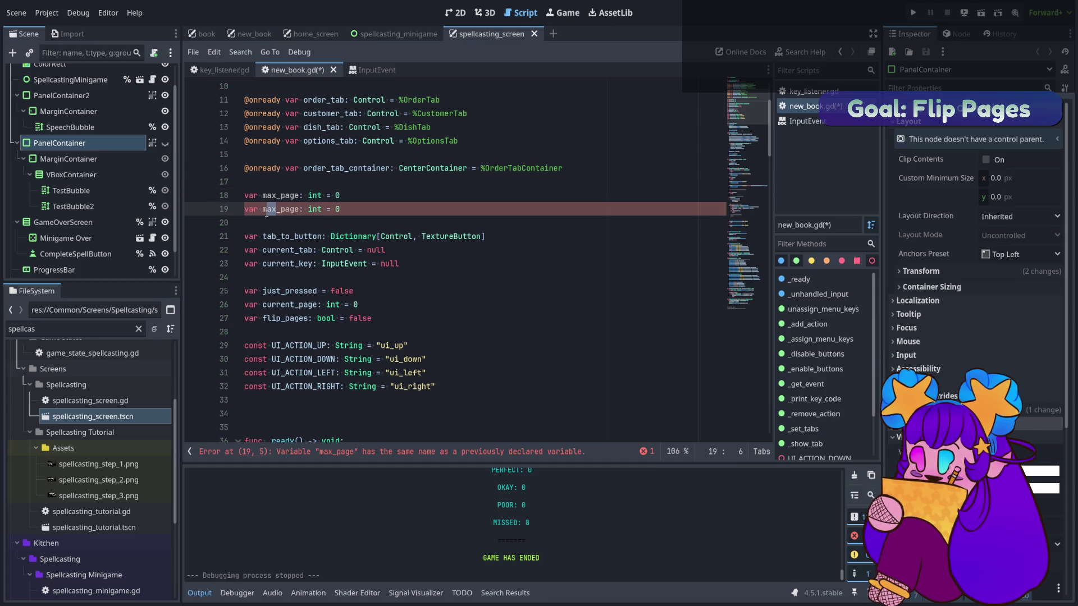
pyautogui.write('in')
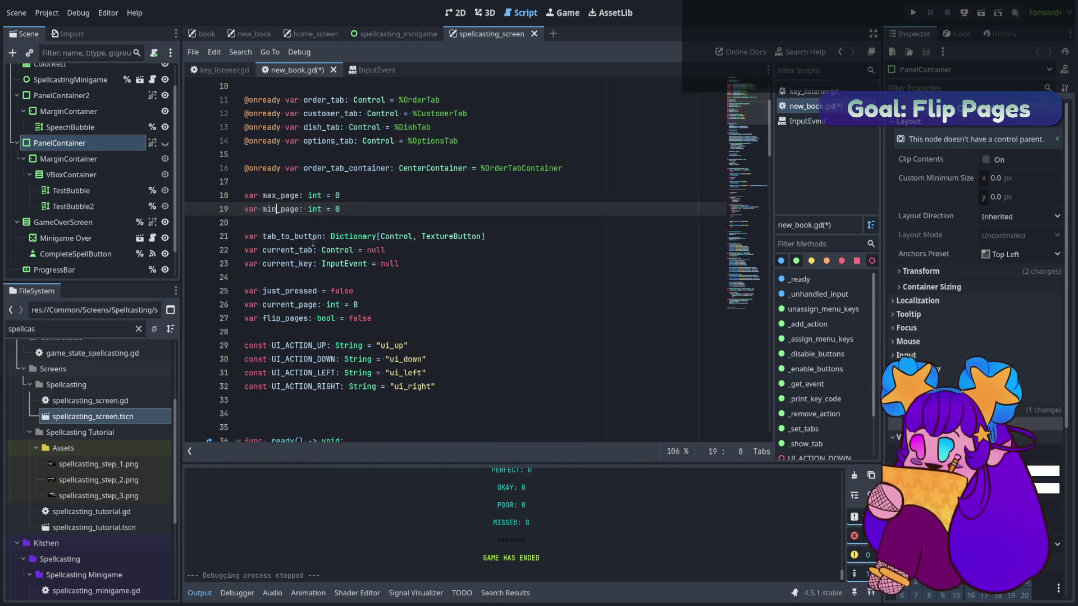
# - Move the current_page declaration up there and delete the temporary max_page and min_page lines
pyautogui.moveTo(366, 303); pyautogui.dragTo(244, 304)
pyautogui.hotkey('ctrl', 'c')
pyautogui.press('BackSpace')
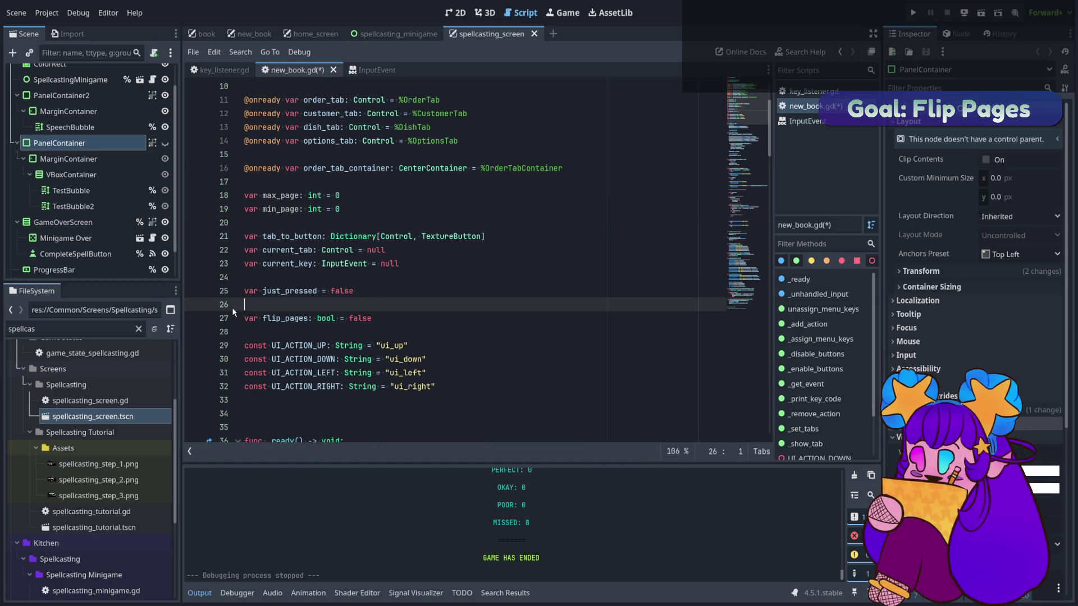
pyautogui.press('BackSpace')
pyautogui.click(362, 211)
pyautogui.press('Return')
pyautogui.hotkey('ctrl', 'v')
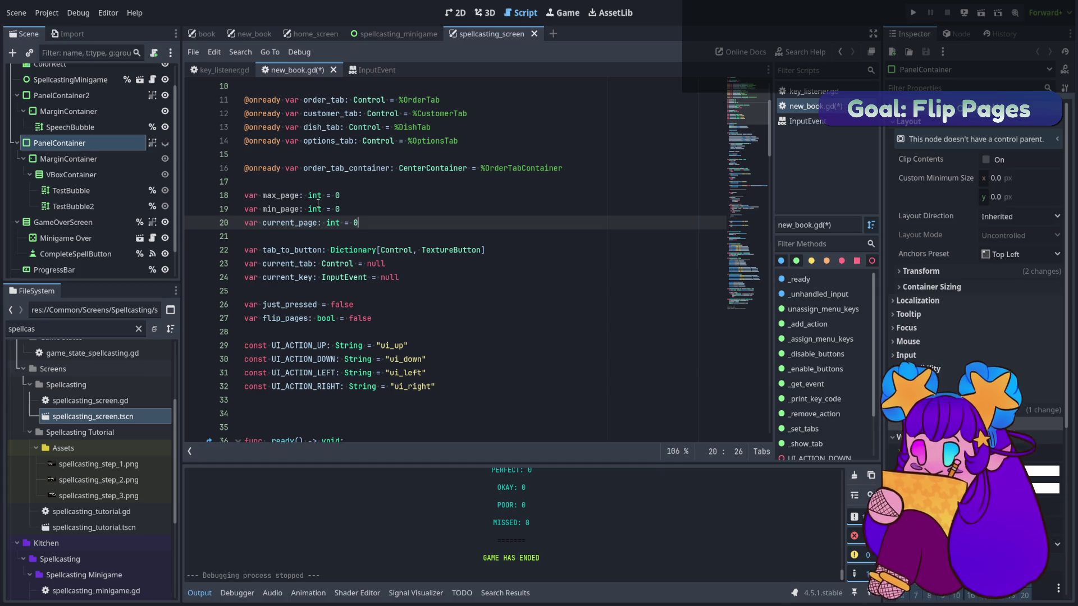
pyautogui.moveTo(340, 208); pyautogui.dragTo(235, 200)
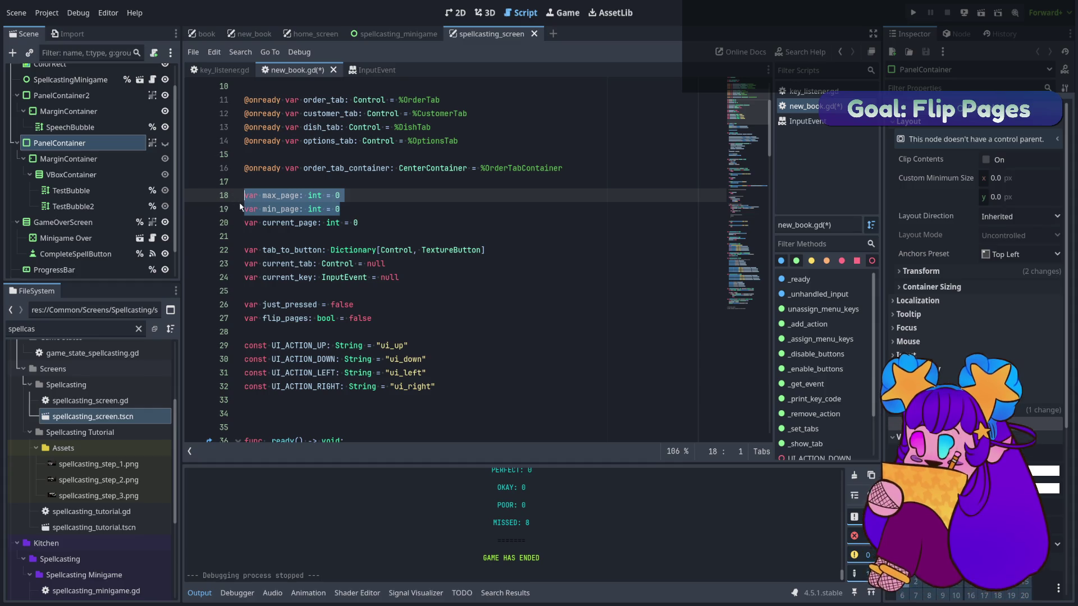
pyautogui.press('BackSpace')
pyautogui.press('BackSpace')
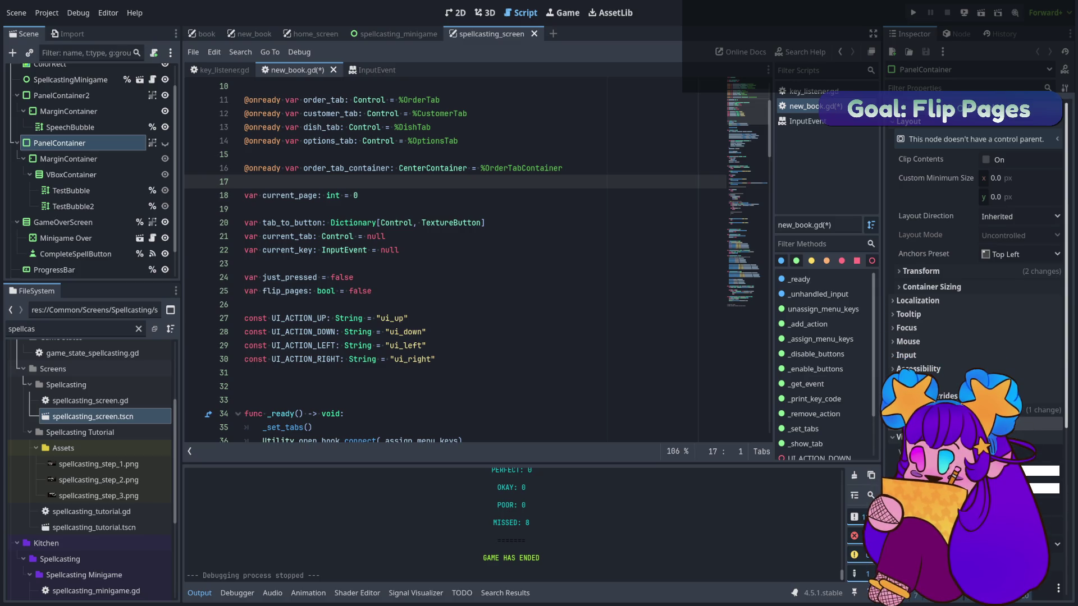
pyautogui.scroll(-15, 477, 258)
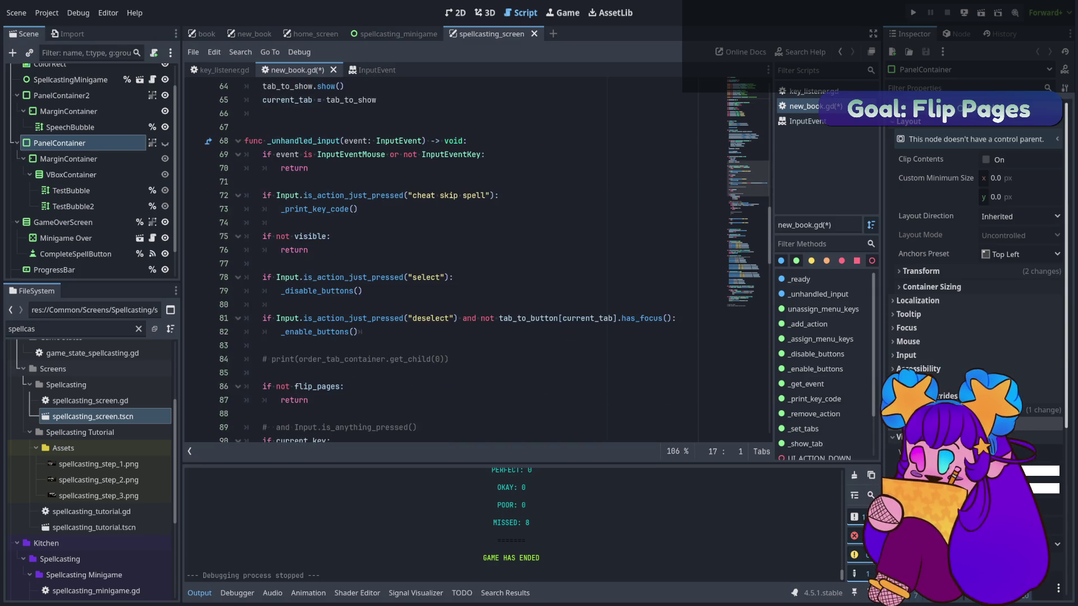
# - Uncomment the flip-page call on line 103 and rename it to _flip_to_page
pyautogui.scroll(-3, 477, 258)
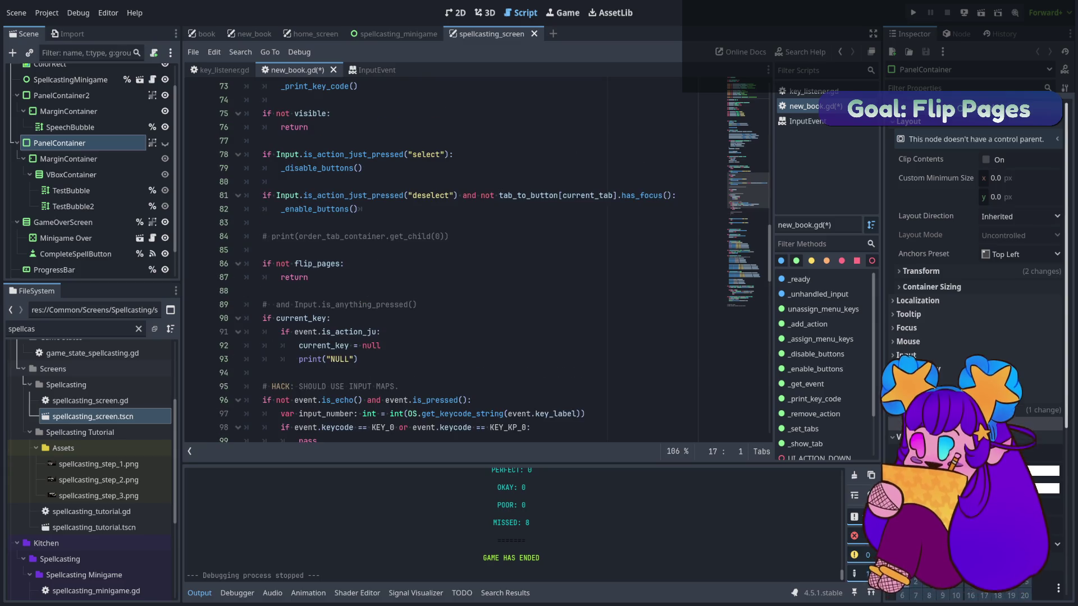
pyautogui.click(365, 250)
pyautogui.scroll(-2, 366, 363)
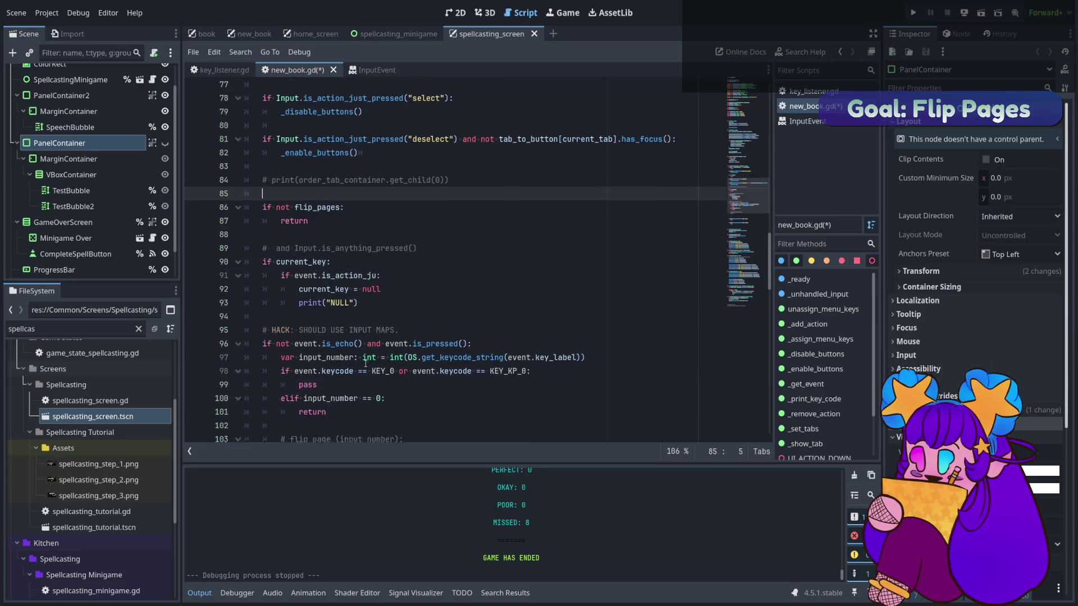
pyautogui.scroll(-4, 365, 364)
pyautogui.scroll(1, 257, 302)
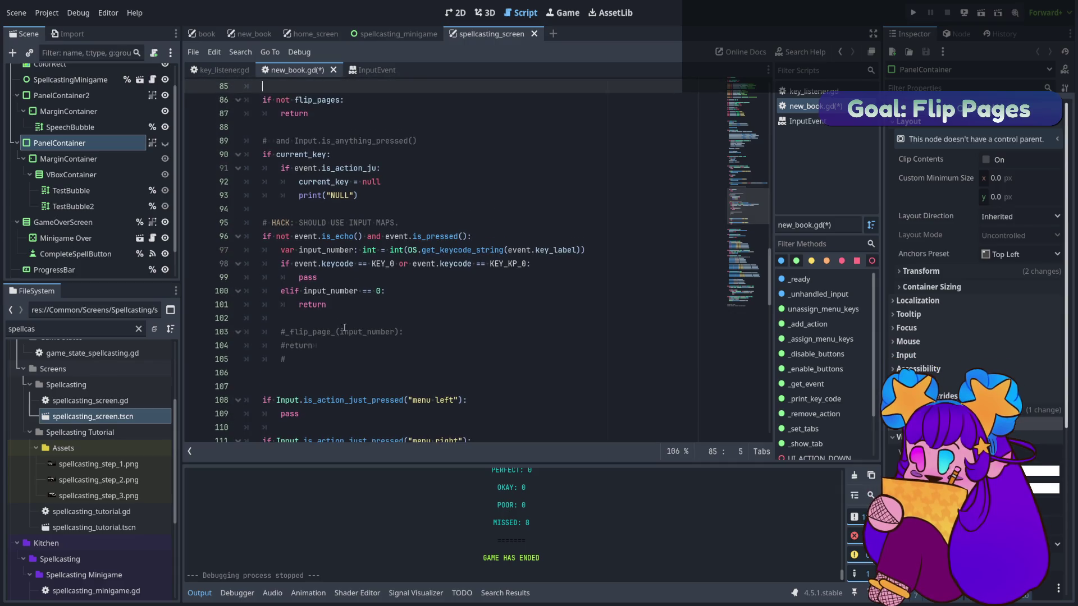
pyautogui.click(319, 332)
pyautogui.click(339, 92)
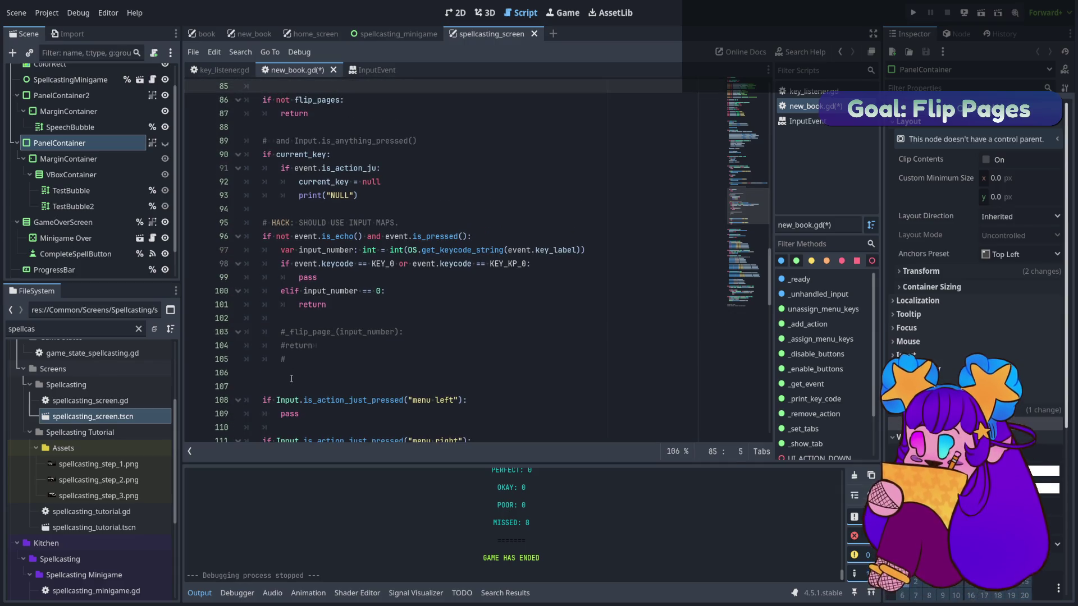
pyautogui.click(285, 332)
pyautogui.press('BackSpace')
pyautogui.press('Right')
pyautogui.press('Right')
pyautogui.press('Right')
pyautogui.write('_to')
# - Add a 'func _flip_to_page(page_number: int) -> void:' stub containing pass at line 114
pyautogui.scroll(-4, 306, 338)
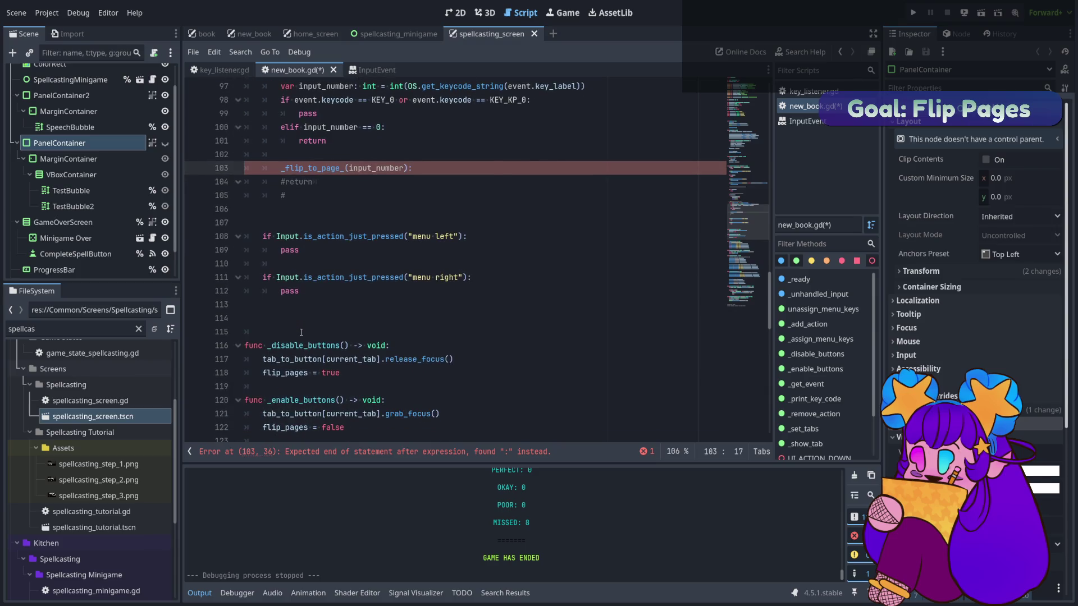
pyautogui.click(274, 305)
pyautogui.press('Return')
pyautogui.write('f')
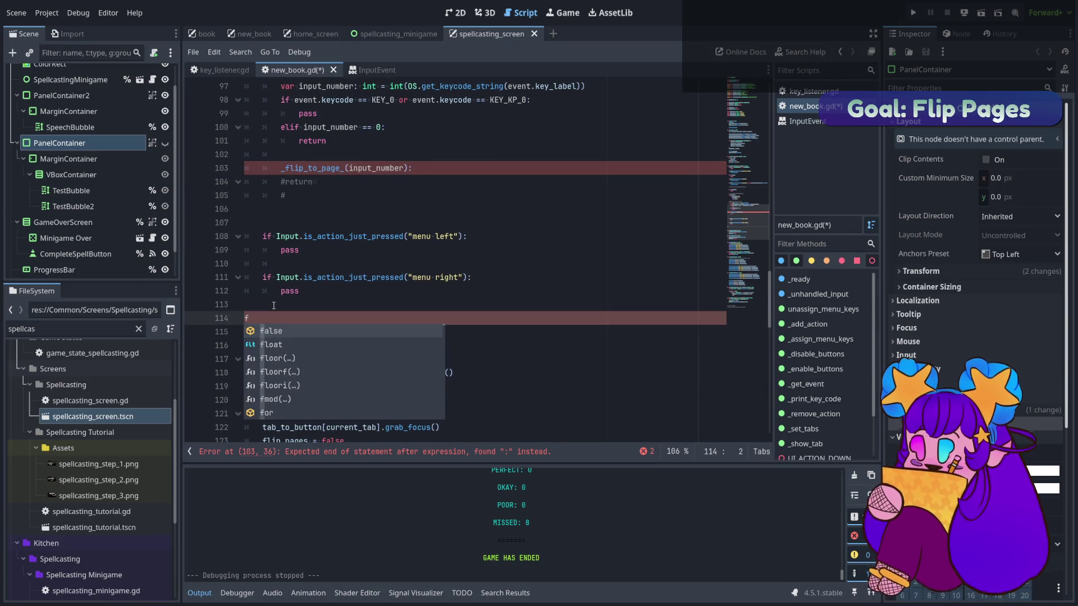
pyautogui.write('unc')
pyautogui.write('_flip_t')
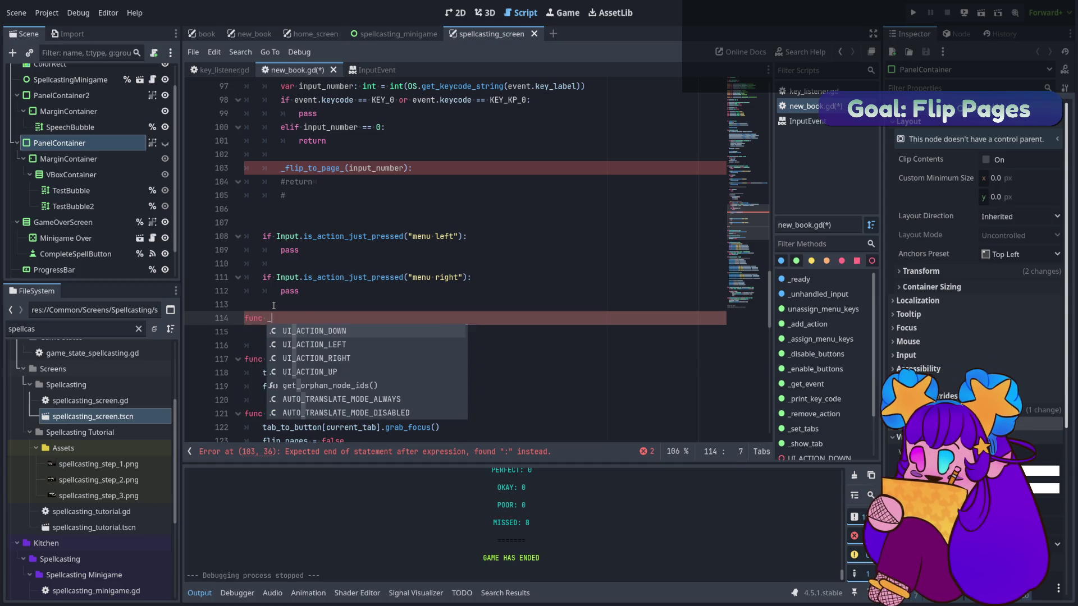
pyautogui.write('o_page(')
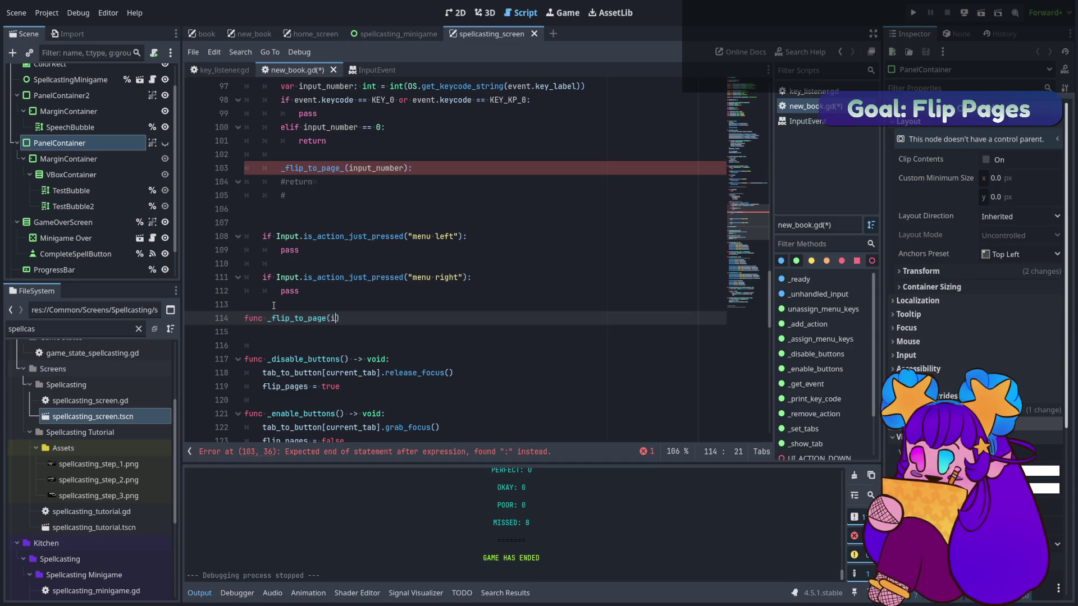
pyautogui.write('page_number: int')
pyautogui.write(') -> voi')
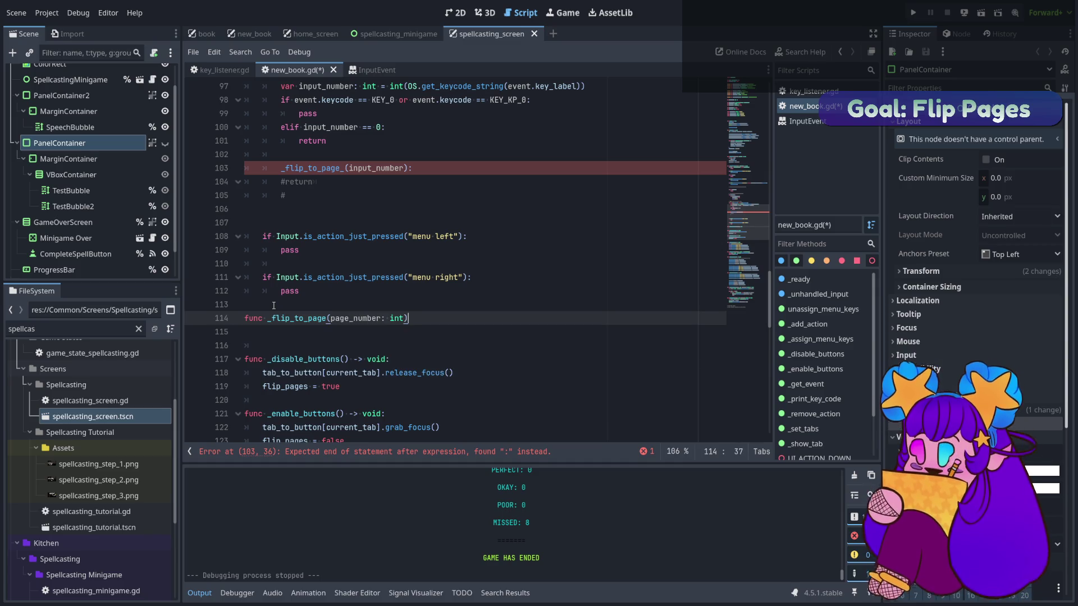
pyautogui.write('d:')
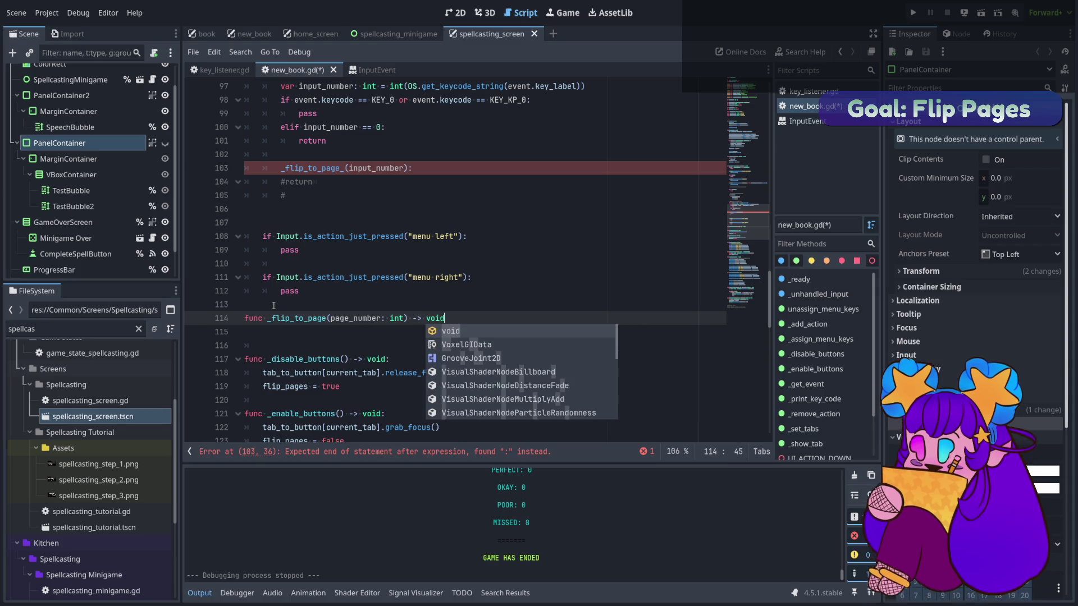
pyautogui.press('Return')
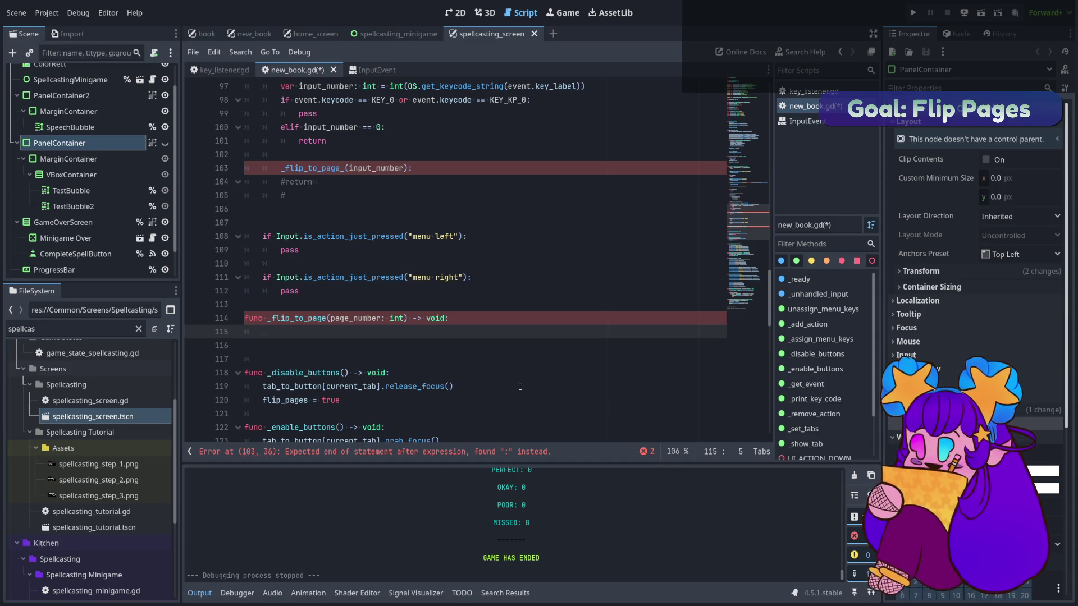
pyautogui.write('pass')
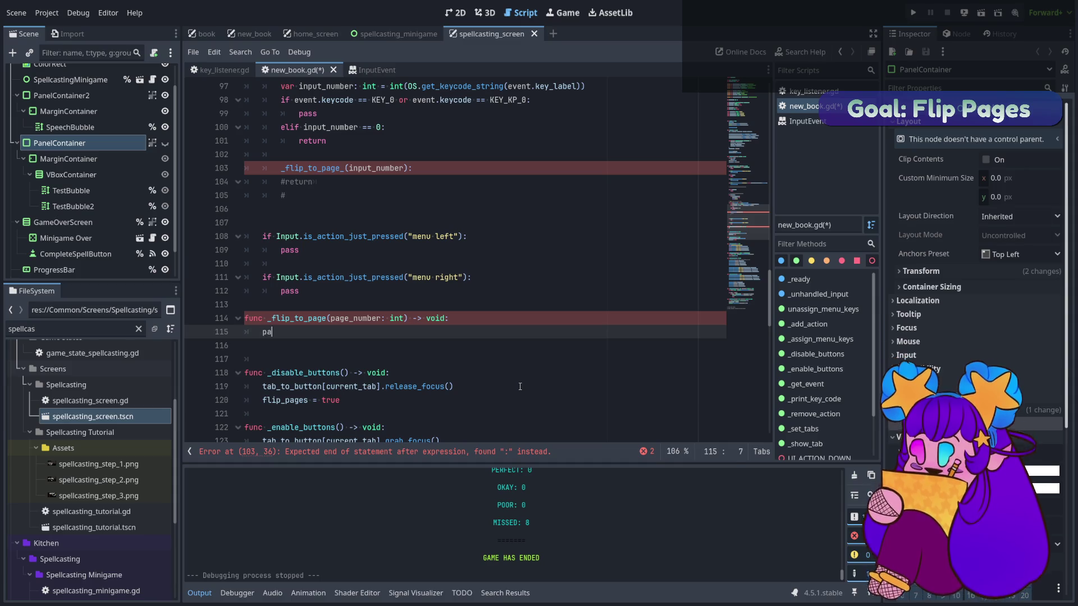
pyautogui.click(506, 387)
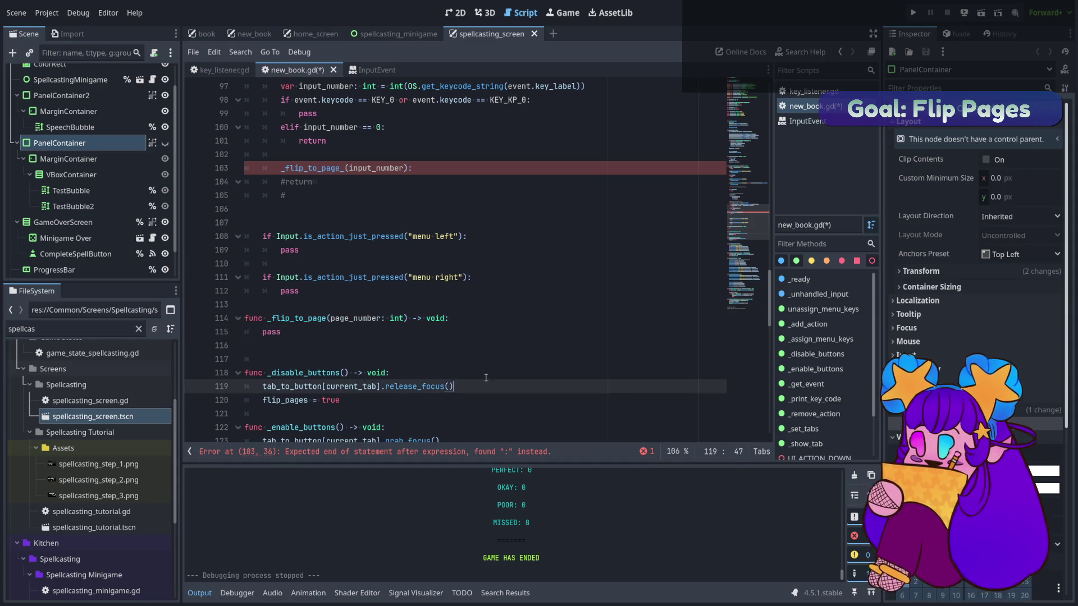
pyautogui.doubleClick(314, 318)
pyautogui.hotkey('ctrl', 'c')
pyautogui.click(313, 156)
# - Remove the pasted name from line 102 and the extra underscore before the call's parenthesis
pyautogui.hotkey('ctrl', 'v')
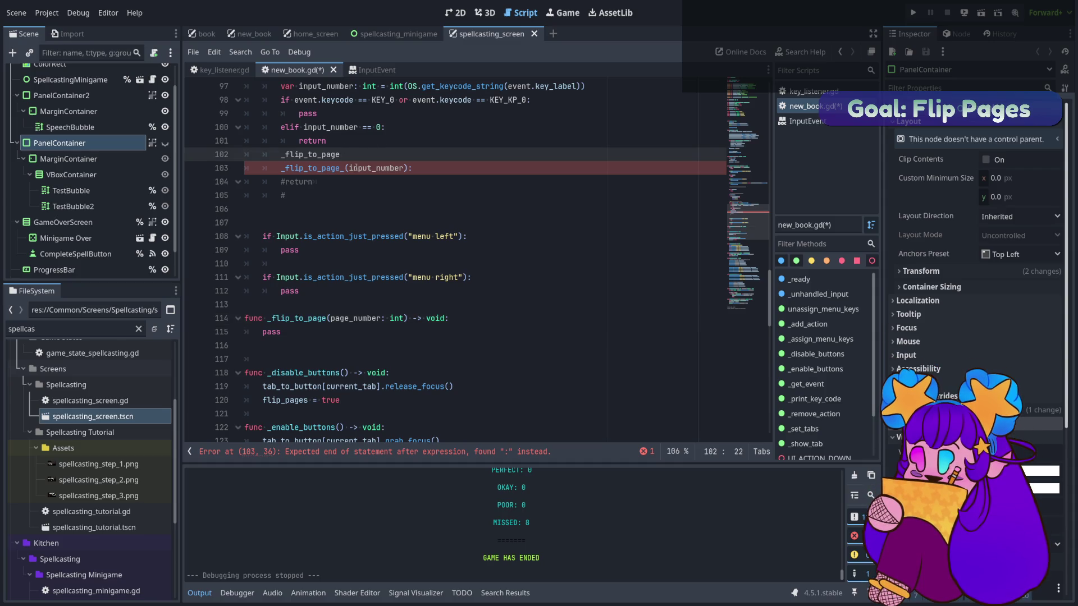
pyautogui.click(342, 169)
pyautogui.press('Delete')
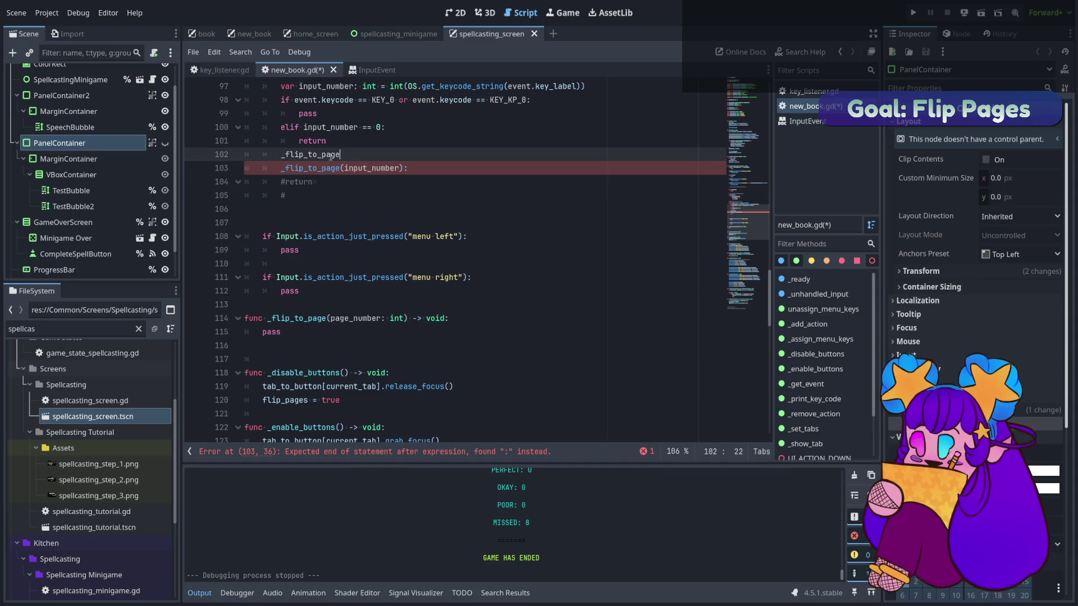
pyautogui.moveTo(340, 154); pyautogui.dragTo(230, 153)
pyautogui.press('Delete')
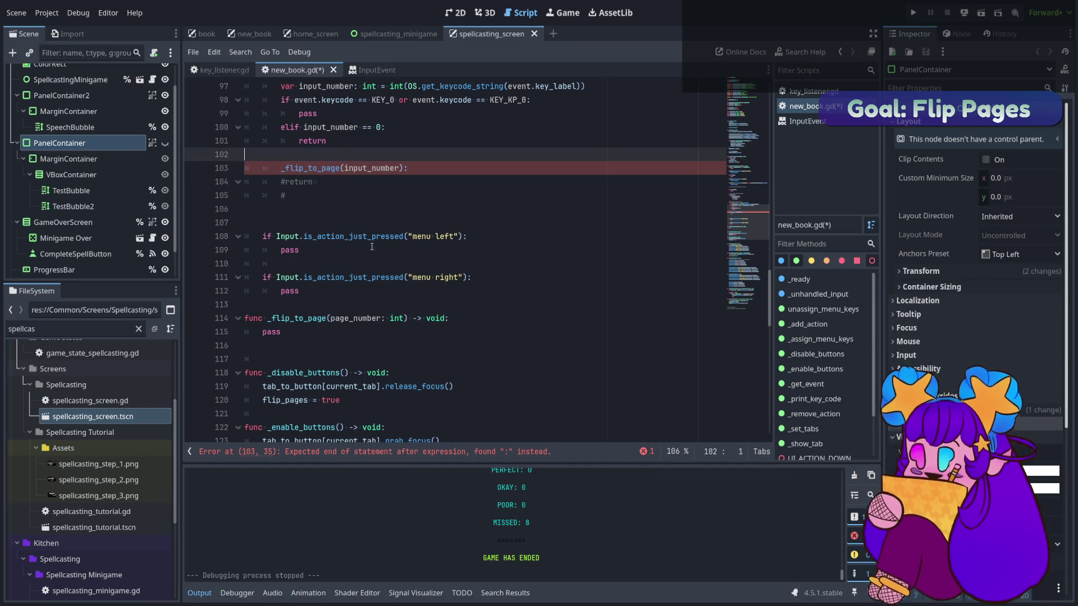
# - Delete the stray colon after the _flip_to_page call and uncomment the return line below it
pyautogui.click(391, 184)
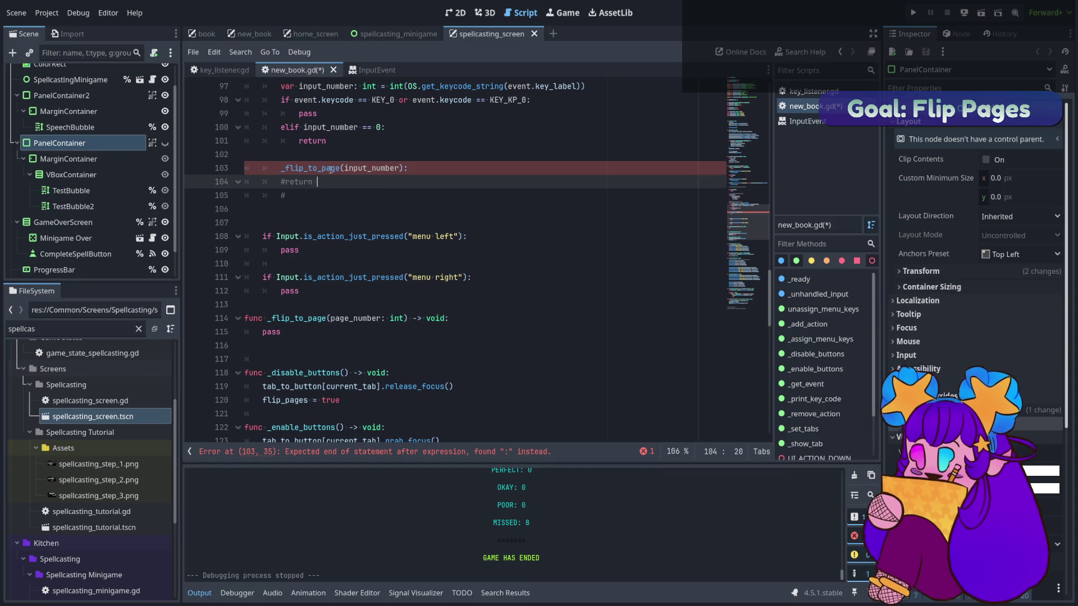
pyautogui.scroll(3, 331, 169)
pyautogui.scroll(-2, 330, 170)
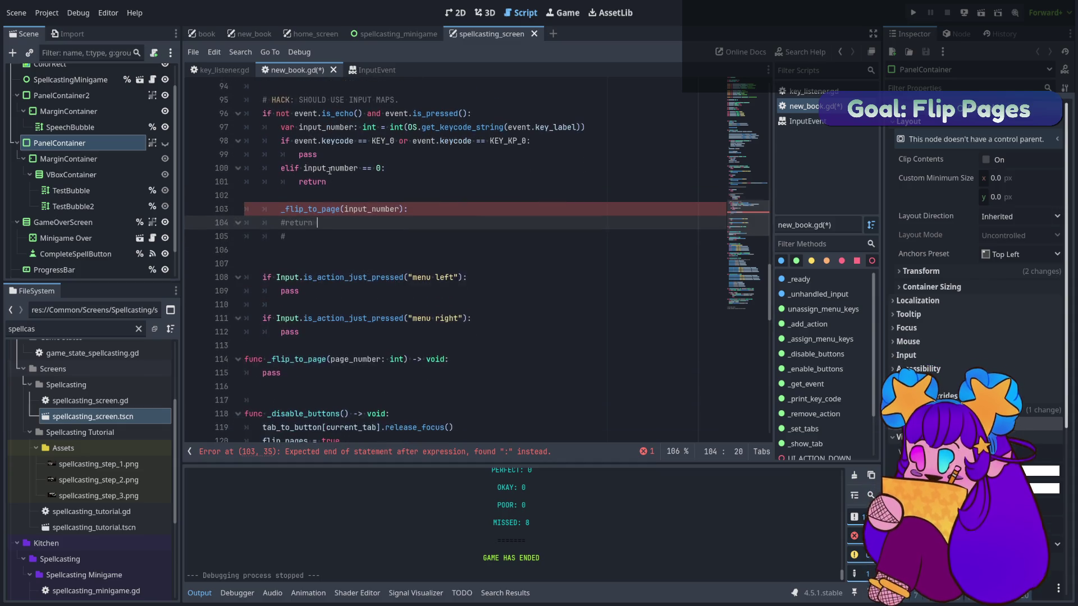
pyautogui.click(411, 210)
pyautogui.press('BackSpace')
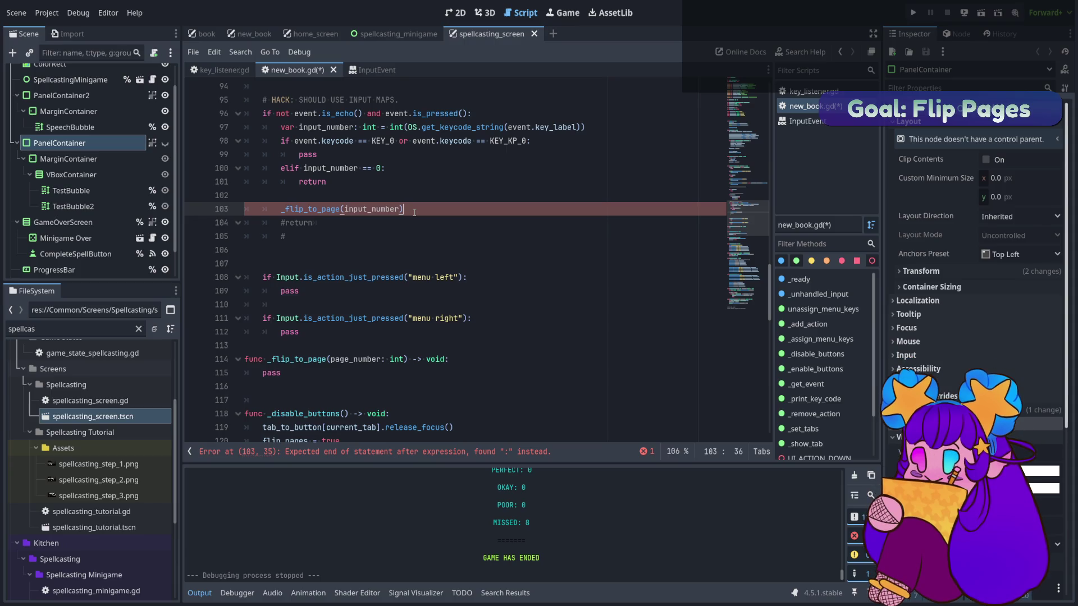
pyautogui.press('Down')
pyautogui.hotkey('ctrl', 'k')
pyautogui.press('Down')
pyautogui.hotkey('ctrl', 'k')
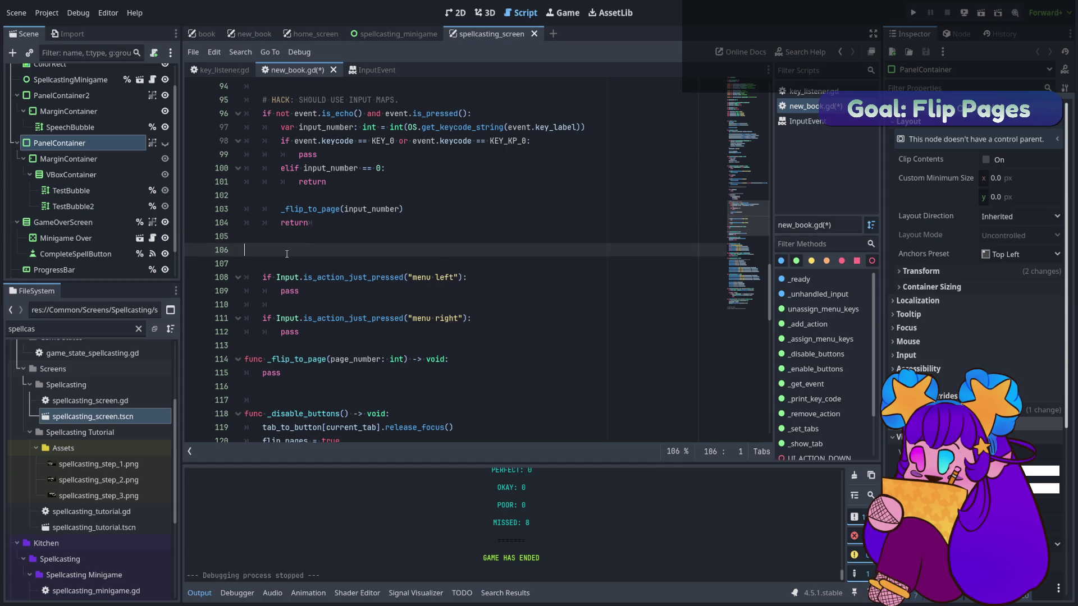
pyautogui.hotkey('ctrl', 'shift', 'k')
pyautogui.press('BackSpace')
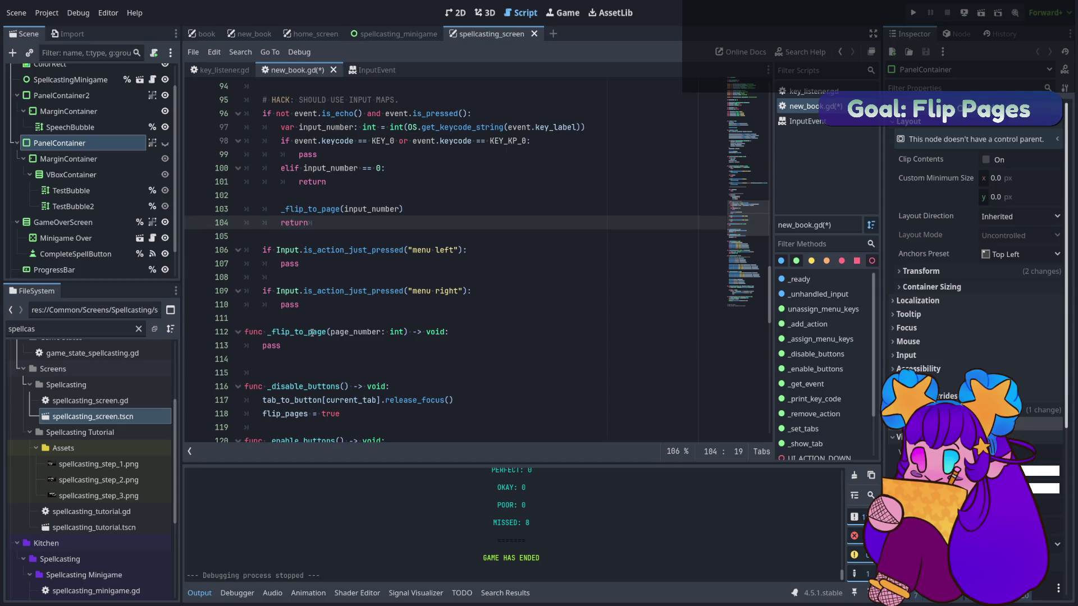
# - Replace pass in _flip_to_page with 'var max_page: int = 0' and a duplicated min_page declaration
pyautogui.doubleClick(312, 333)
pyautogui.doubleClick(272, 345)
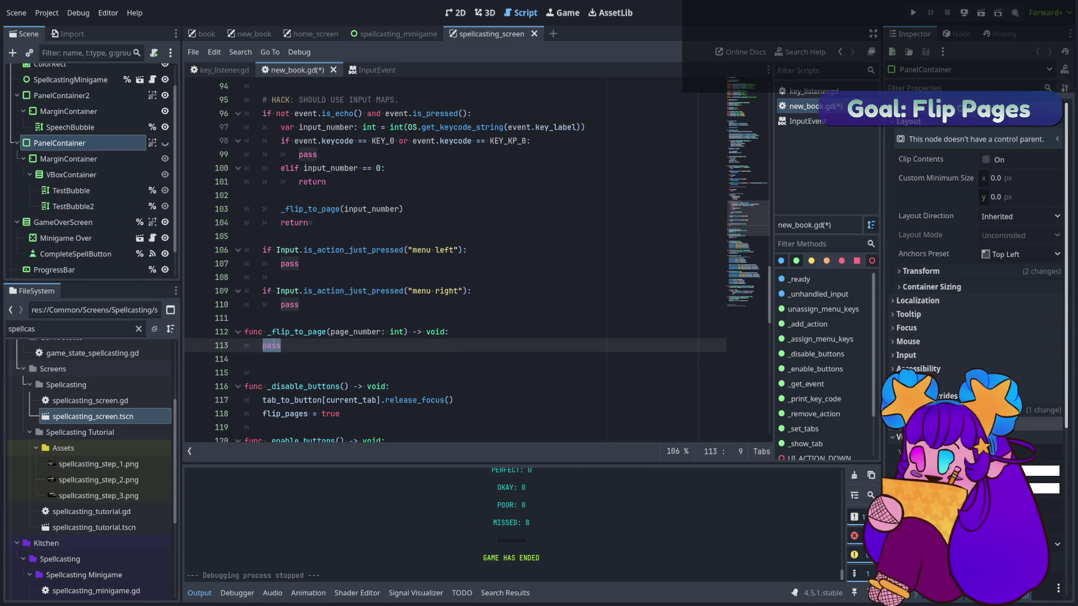
pyautogui.write('var max_')
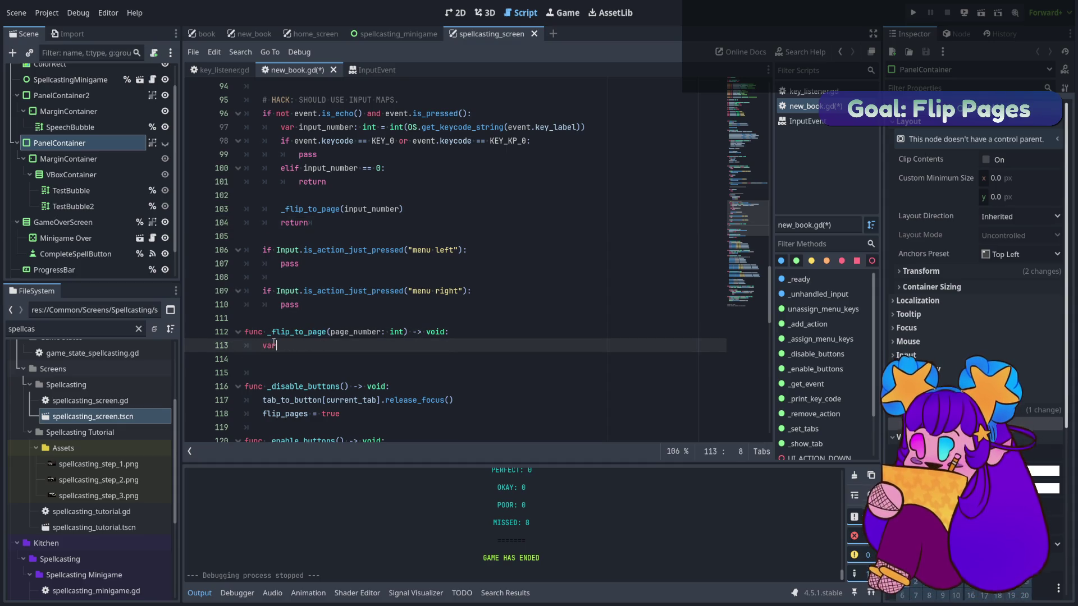
pyautogui.write('page:')
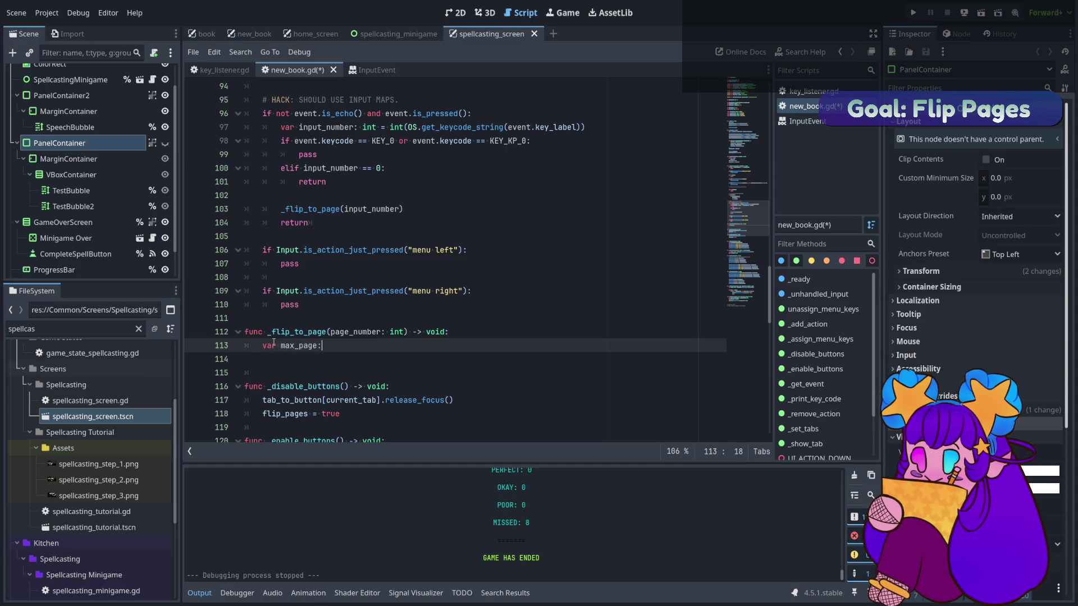
pyautogui.write(' int = 0')
pyautogui.hotkey('ctrl', 'shift', 'd')
pyautogui.click(289, 359)
pyautogui.write('in')
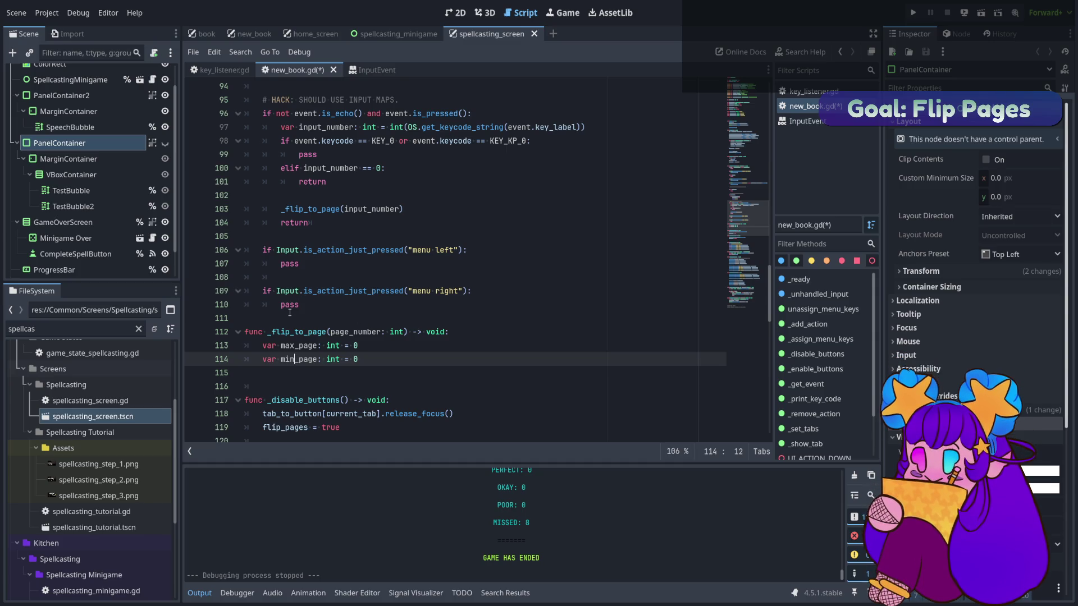
pyautogui.scroll(15, 276, 265)
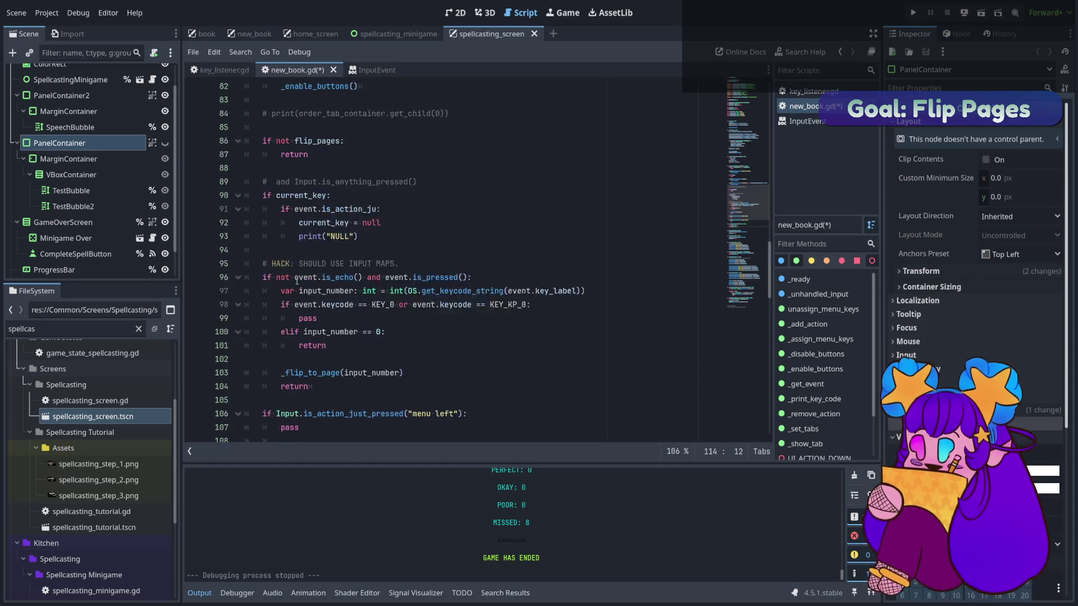
# - Search new_book.gd for order_tab_container, step through its two matches, and return to the declarations
pyautogui.scroll(3, 297, 283)
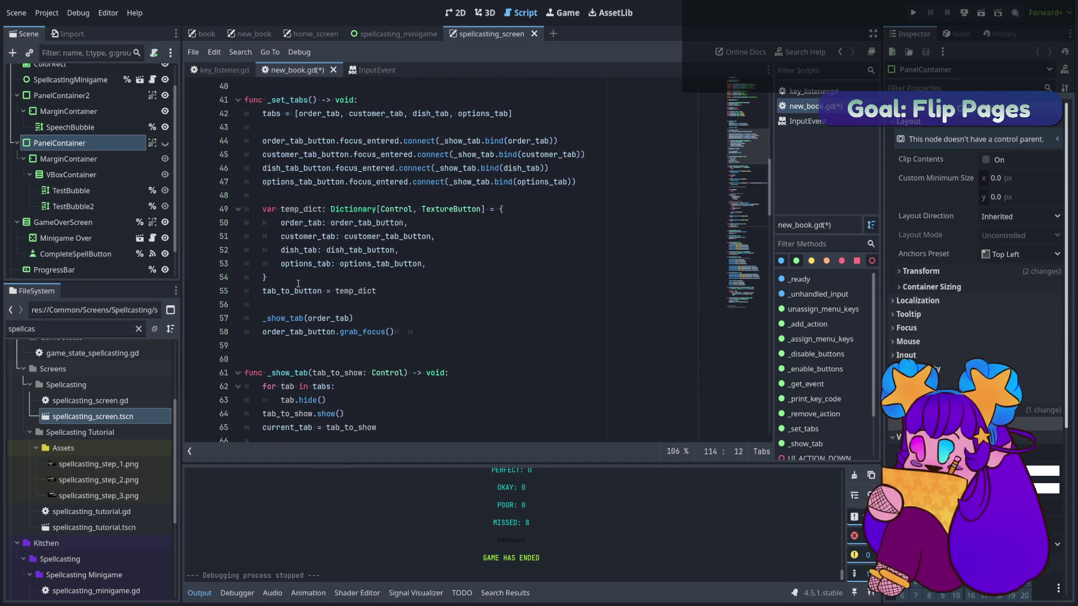
pyautogui.scroll(1, 298, 283)
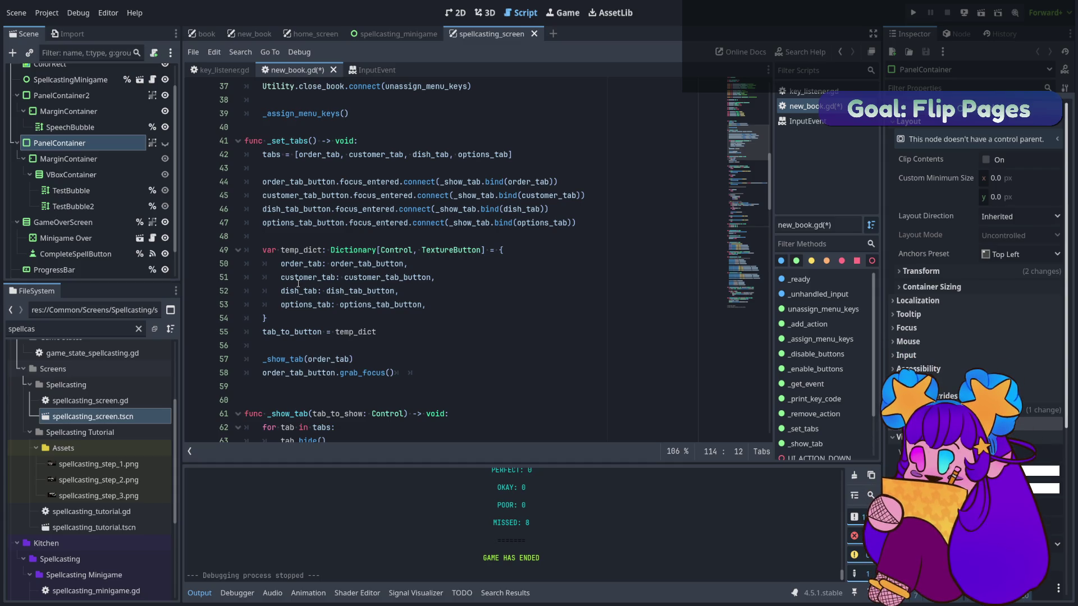
pyautogui.scroll(11, 299, 284)
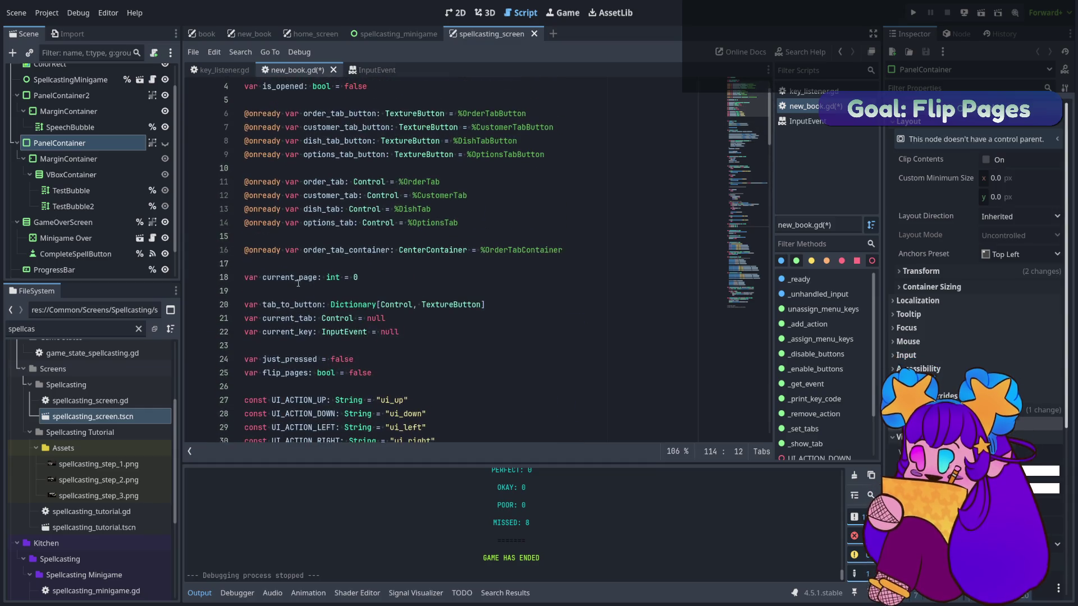
pyautogui.doubleClick(351, 250)
pyautogui.hotkey('ctrl', 'f')
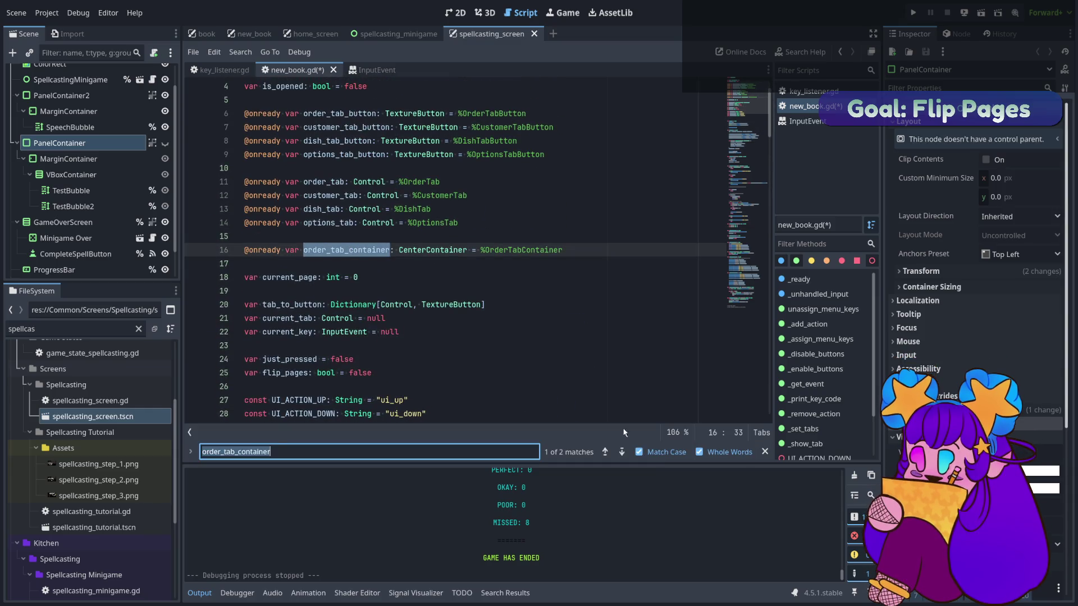
pyautogui.click(625, 455)
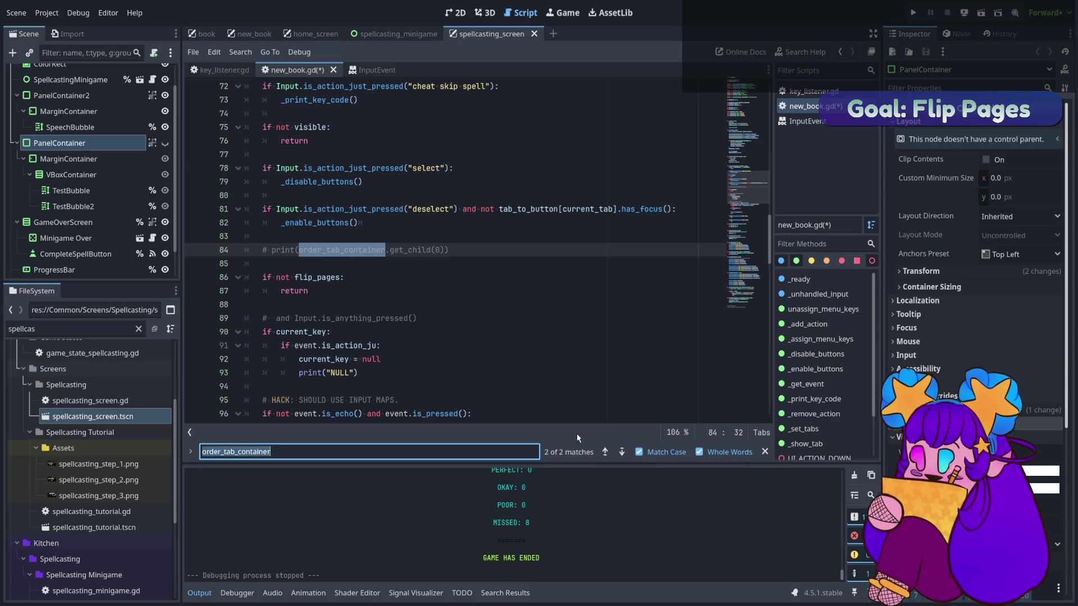
pyautogui.scroll(20, 561, 196)
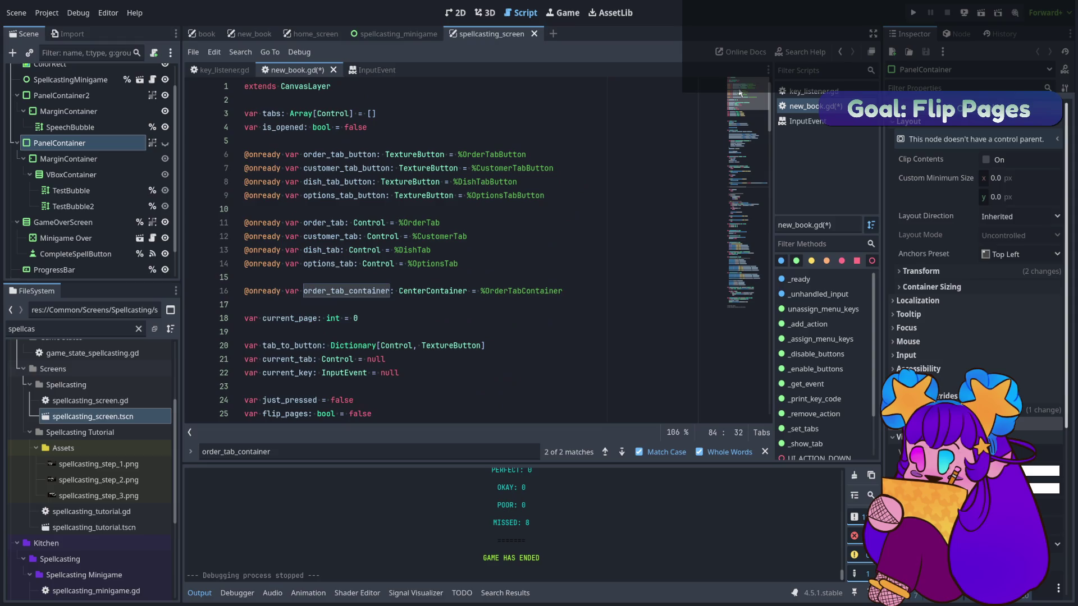
pyautogui.moveTo(342, 155); pyautogui.dragTo(351, 265)
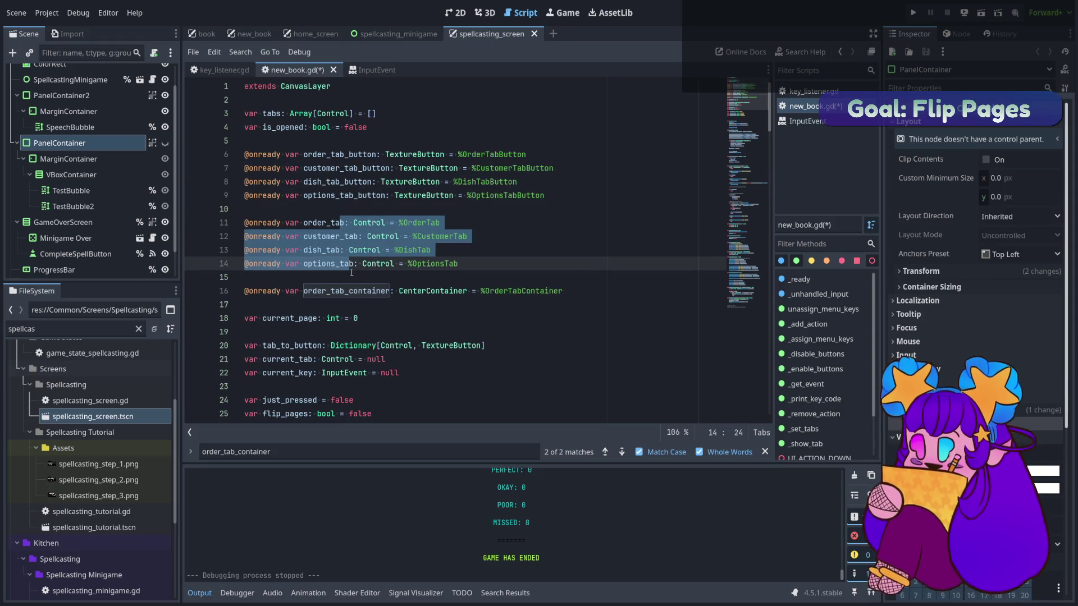
pyautogui.click(372, 288)
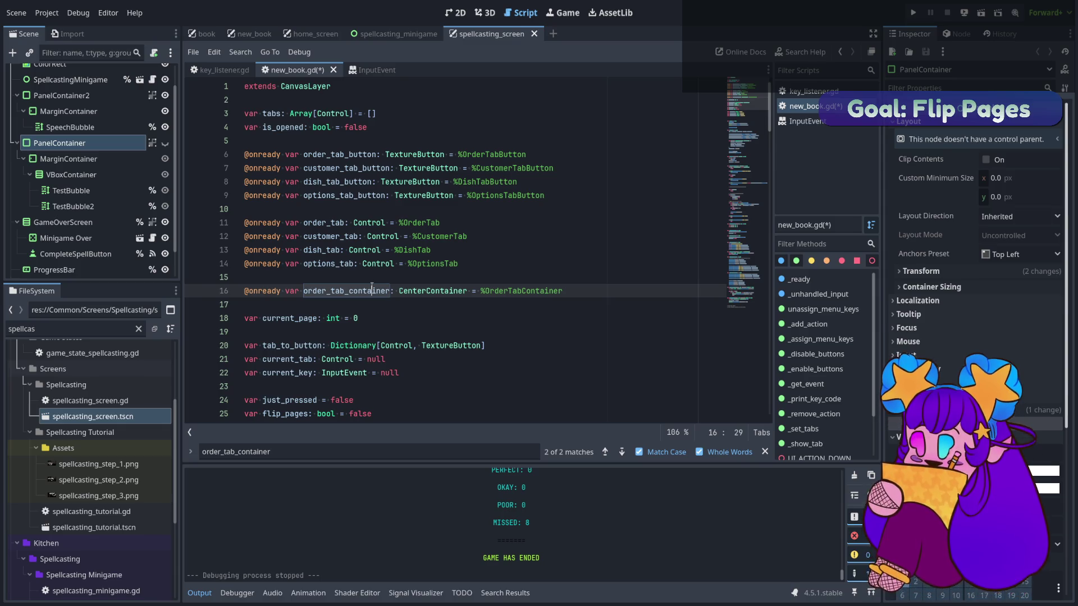
# - Review the temp_dict block on lines 48–55 of _set_tabs, then switch to the spellcasting_screen 2D view
pyautogui.scroll(-10, 372, 288)
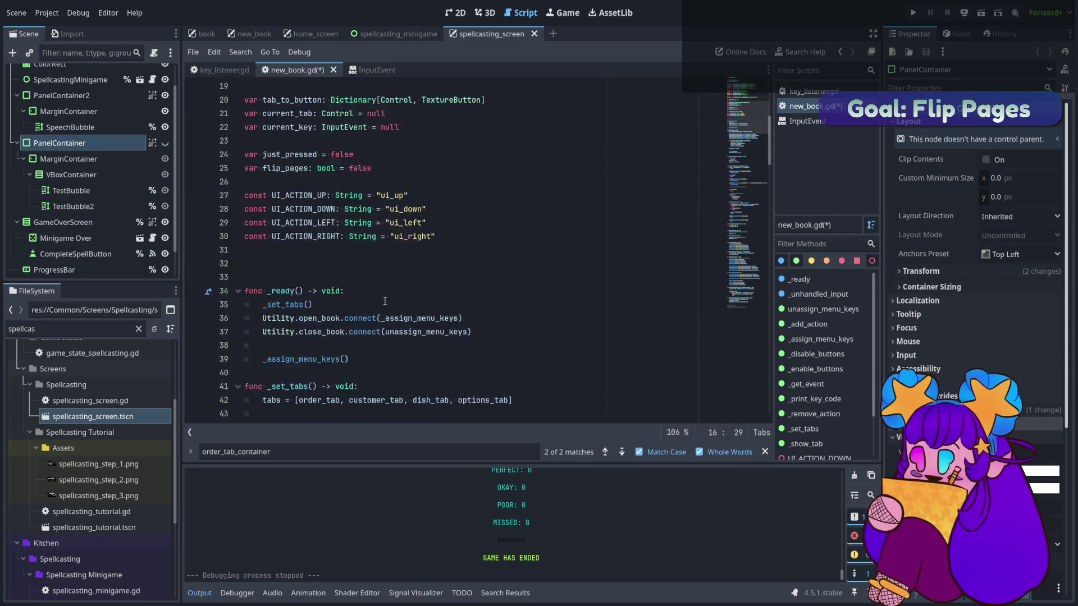
pyautogui.scroll(-2, 400, 291)
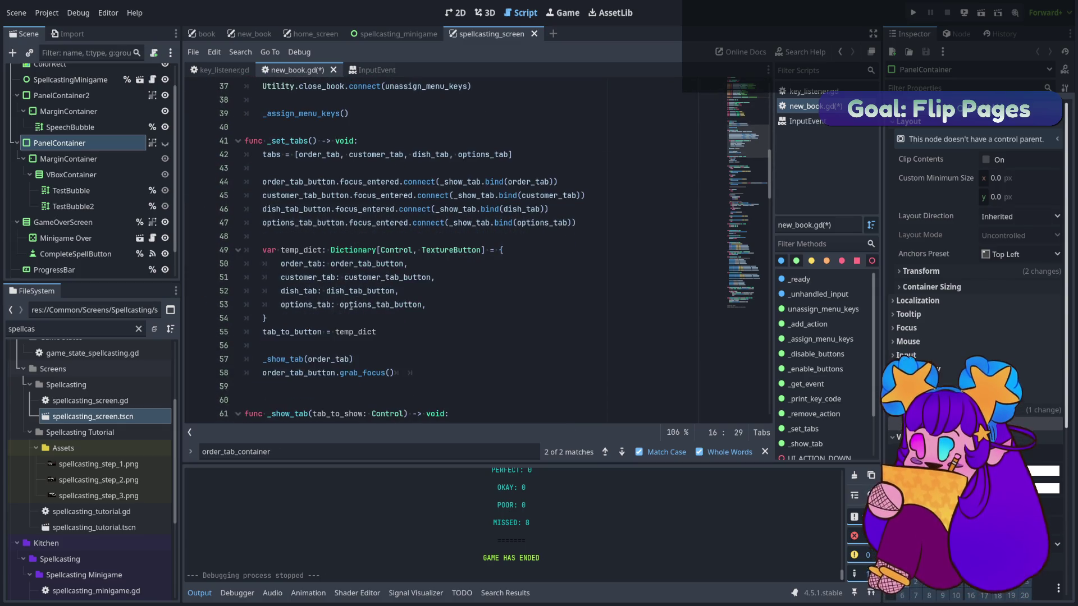
pyautogui.click(378, 332)
pyautogui.moveTo(324, 311)
pyautogui.mouseDown()
pyautogui.moveTo(241, 249)
pyautogui.moveTo(212, 247)
pyautogui.mouseUp()
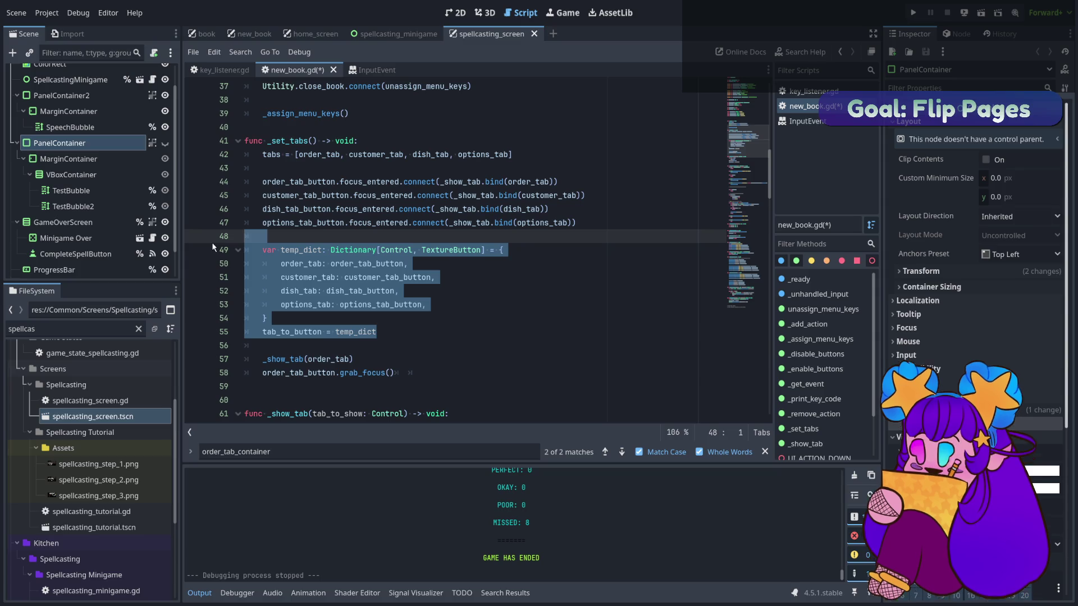
pyautogui.click(456, 14)
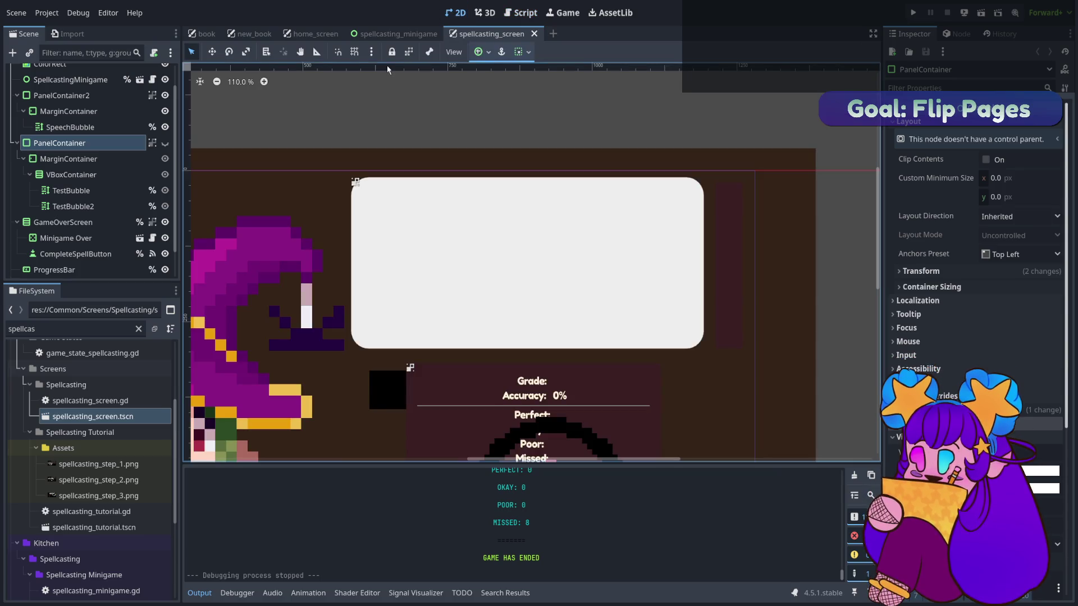
# - Close spellcasting_screen, inspect MenuBgScreen and CalibrationScreen in home_screen, then close home_screen
pyautogui.click(375, 35)
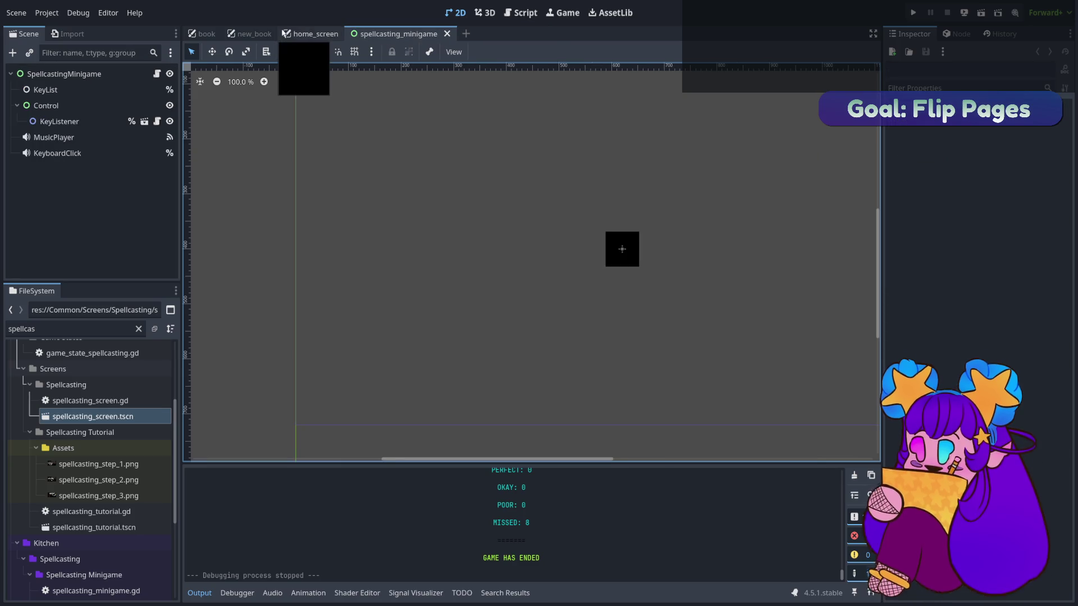
pyautogui.click(318, 35)
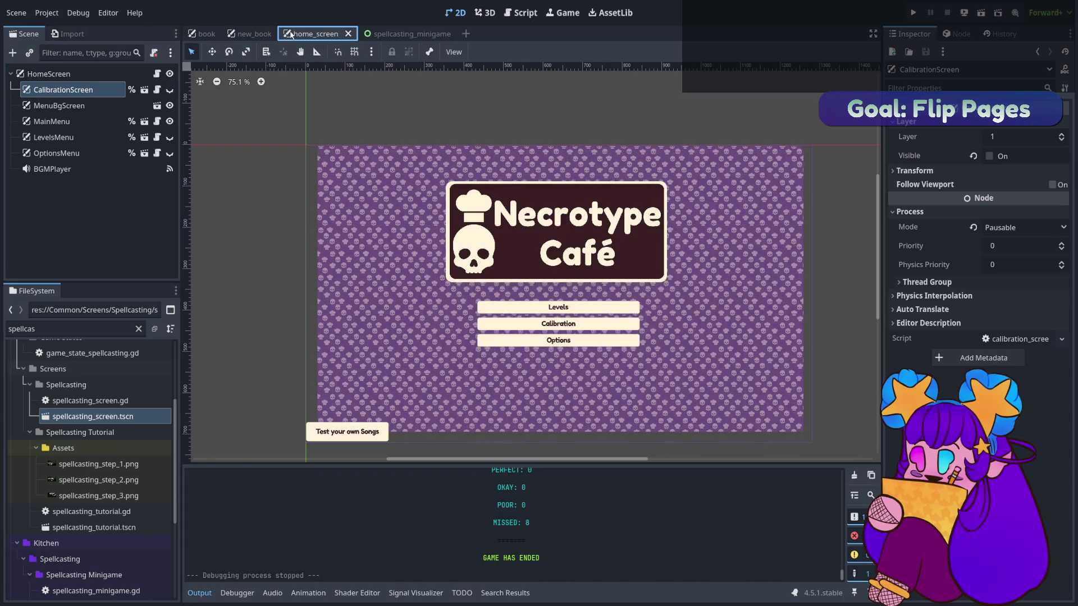
pyautogui.click(77, 109)
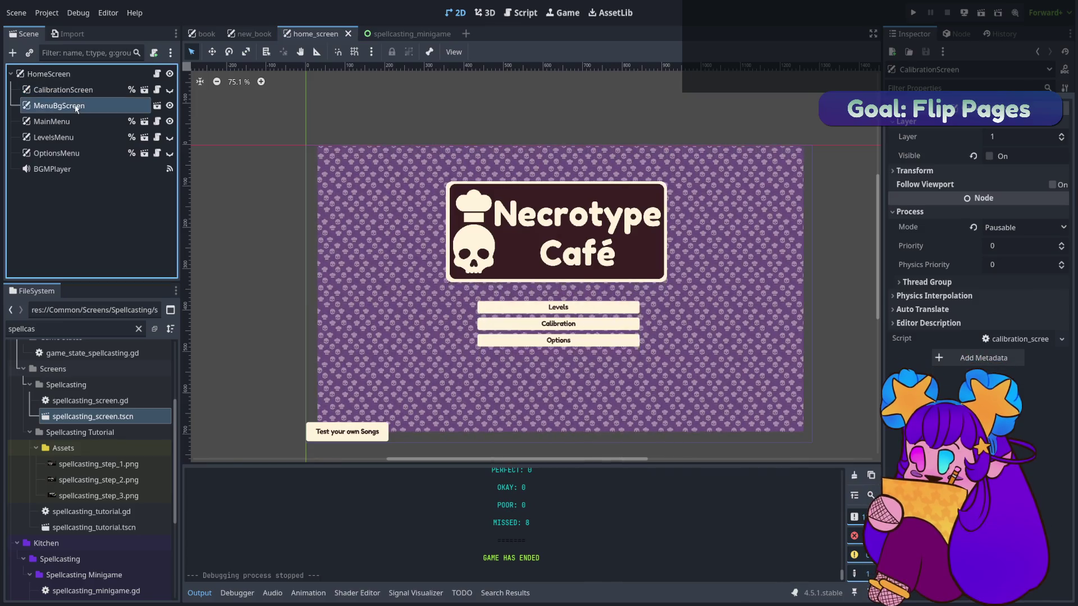
pyautogui.click(63, 90)
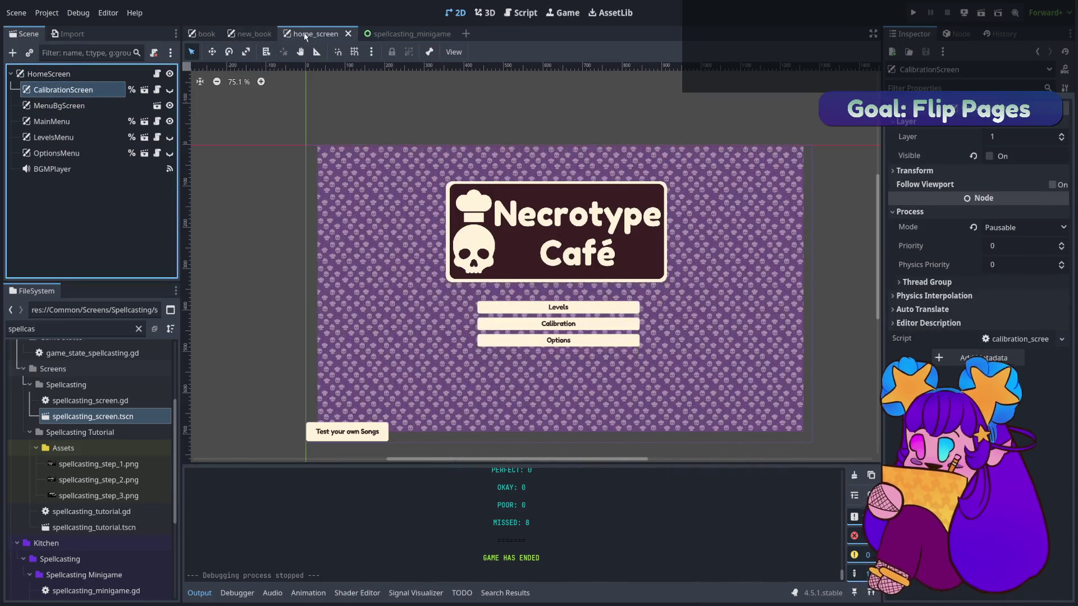
pyautogui.hotkey('ctrl', 'shift', 'w')
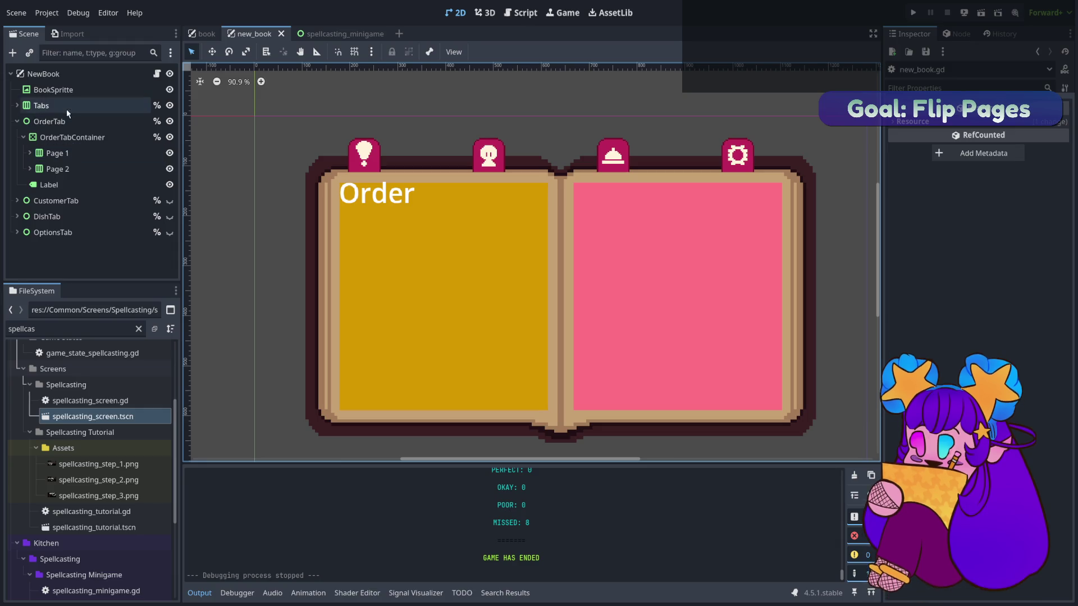
# - Inspect the Page 1, CustomerTab and OptionsTab nodes, then open new_book.gd from the NewBook node
pyautogui.click(74, 156)
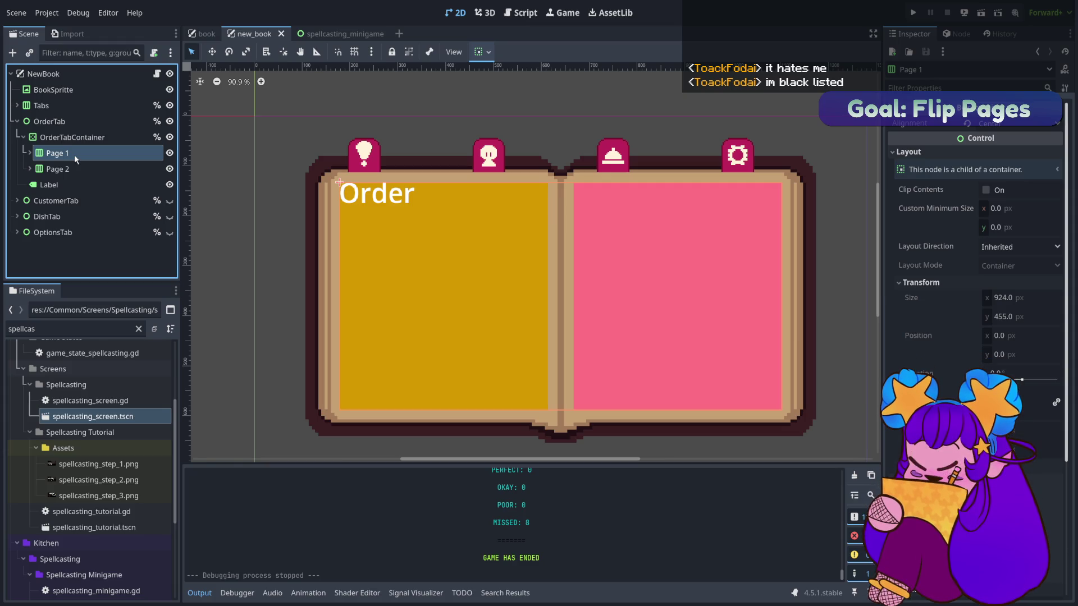
pyautogui.click(76, 201)
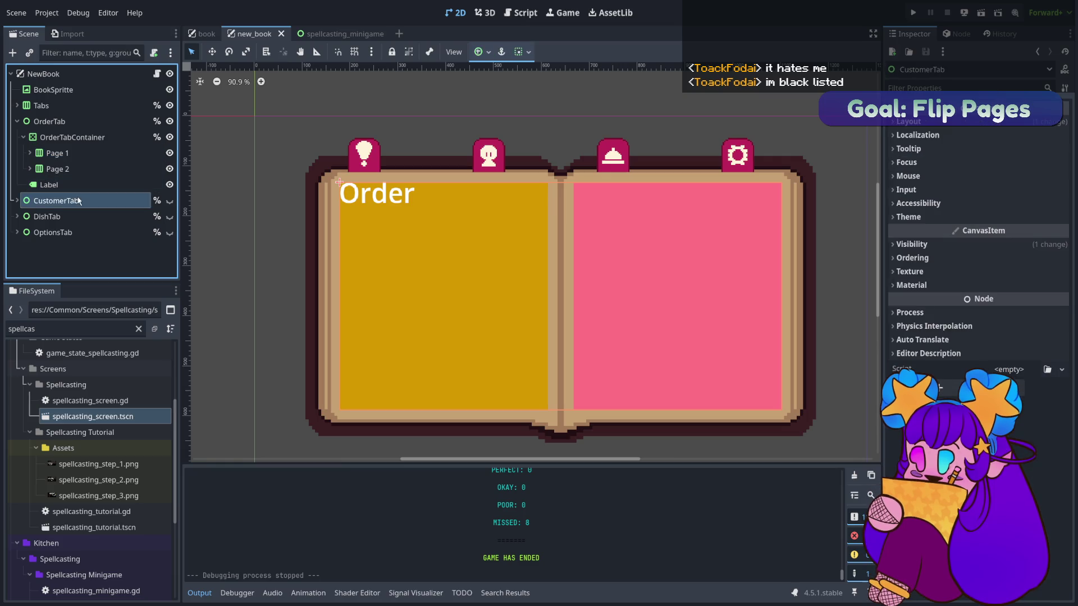
pyautogui.click(75, 233)
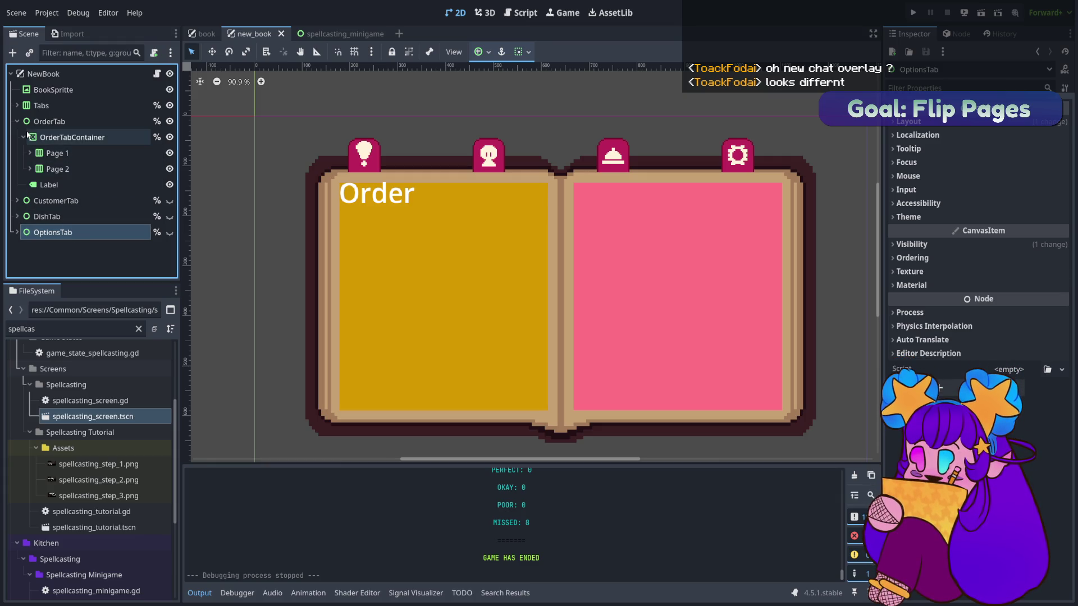
pyautogui.scroll(-2, 383, 181)
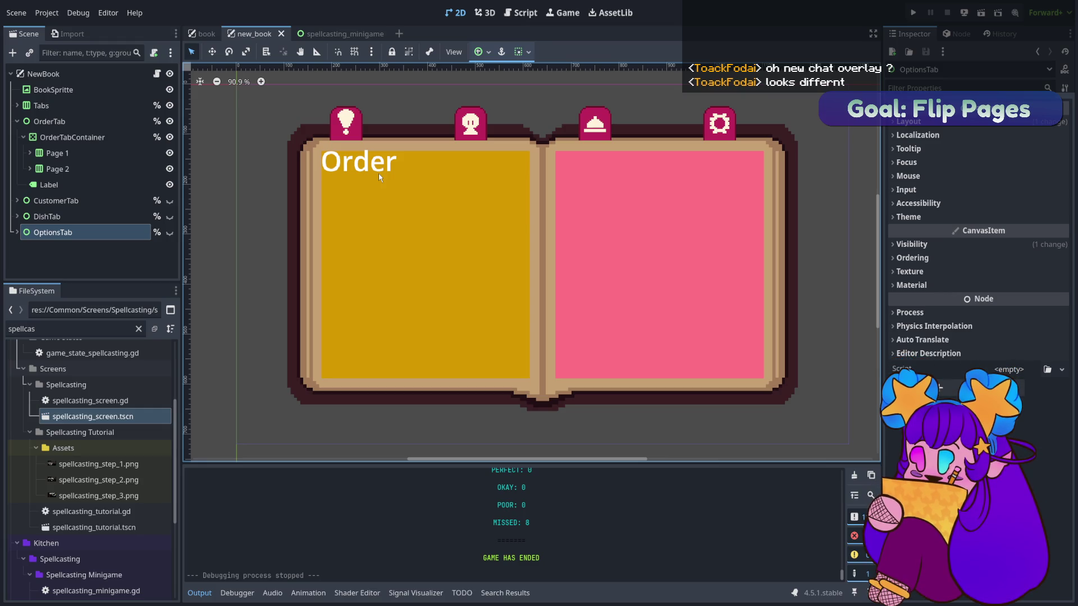
pyautogui.click(157, 74)
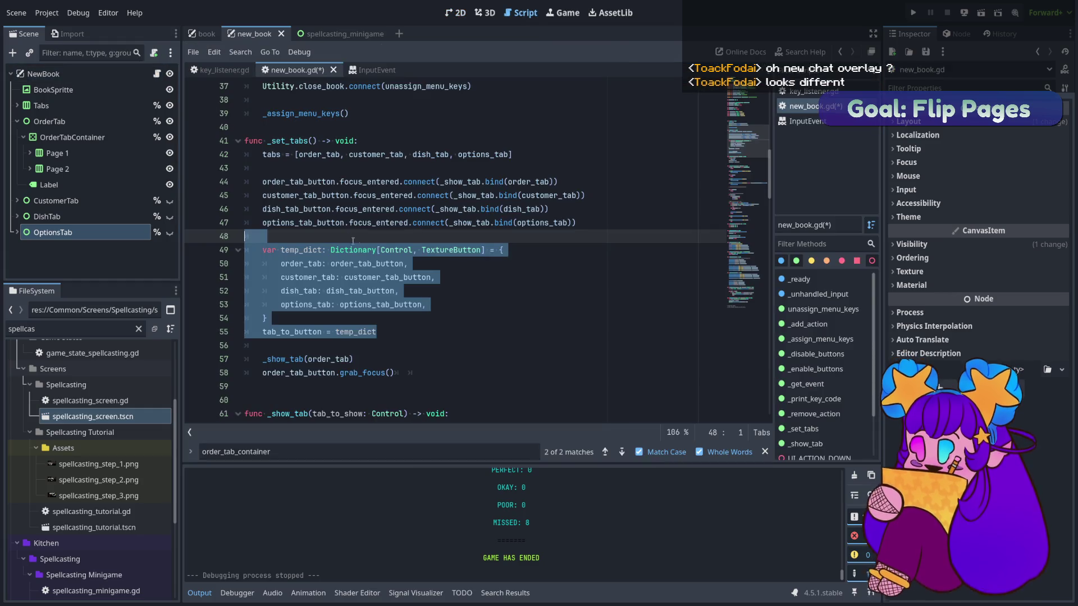
# - Duplicate the temp_dict block from lines 49–55 onto lines 57–63 of new_book.gd
pyautogui.moveTo(379, 332)
pyautogui.mouseDown()
pyautogui.moveTo(314, 327)
pyautogui.moveTo(262, 252)
pyautogui.mouseUp()
pyautogui.hotkey('ctrl', 'c')
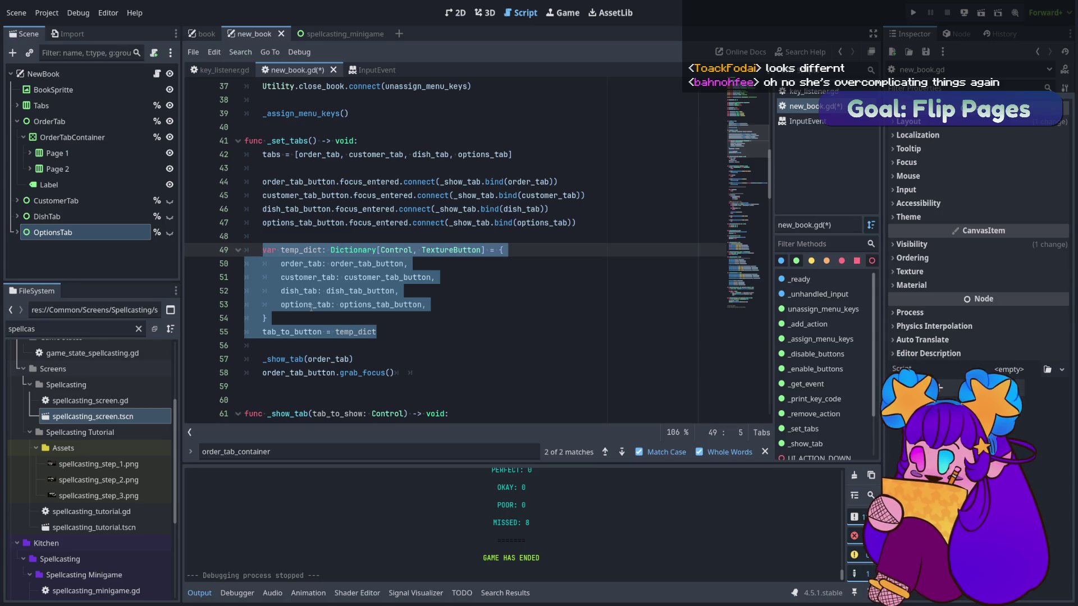
pyautogui.keyDown('shift'); pyautogui.click(266, 319); pyautogui.keyUp('shift')
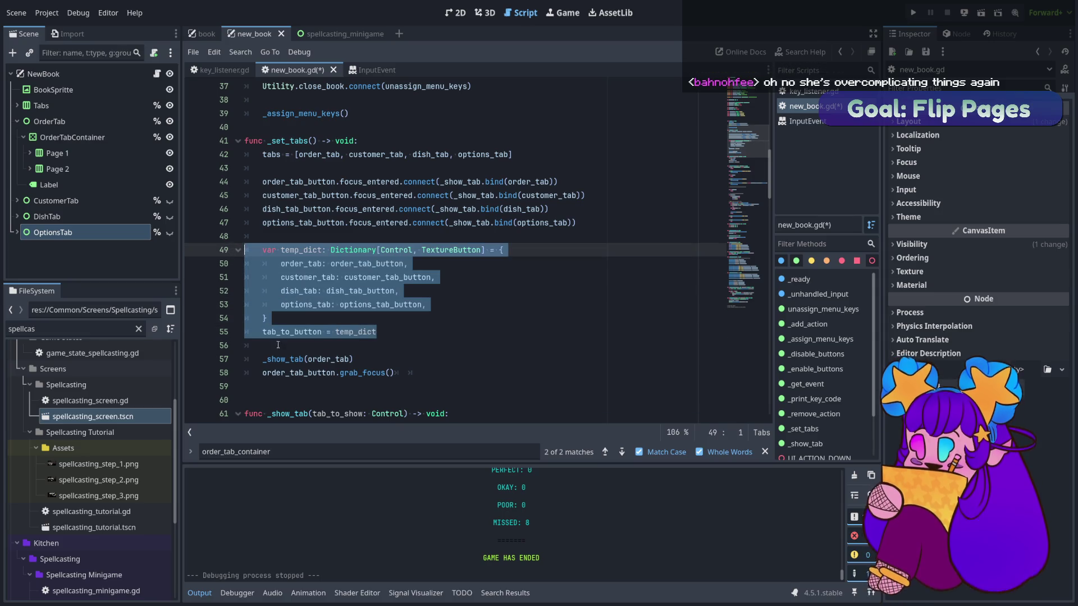
pyautogui.click(262, 350)
pyautogui.press('Return')
pyautogui.hotkey('ctrl', 'v')
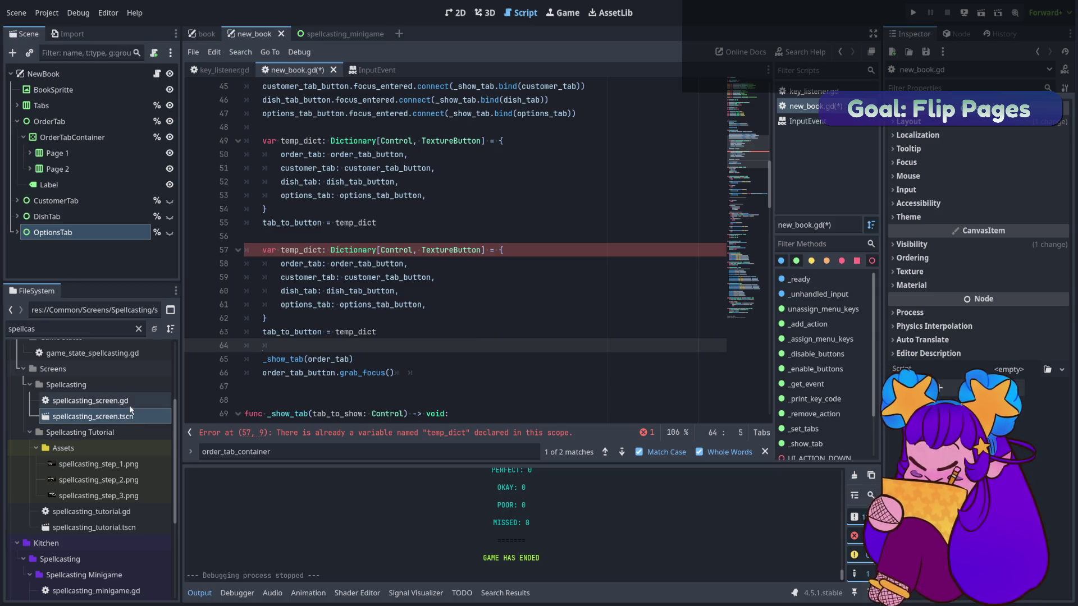
pyautogui.scroll(2, 90, 398)
# - Clear the FileSystem filter, collapse all folders, and filter by 'book' to locate Cafe/Book/UI
pyautogui.click(139, 329)
pyautogui.scroll(-10, 97, 431)
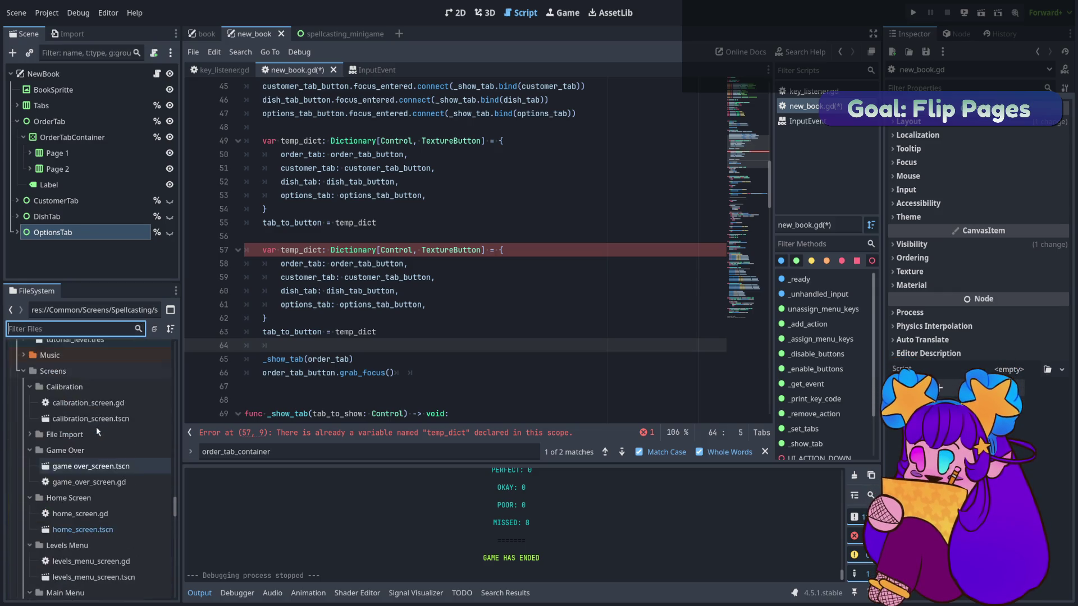
pyautogui.scroll(10, 97, 431)
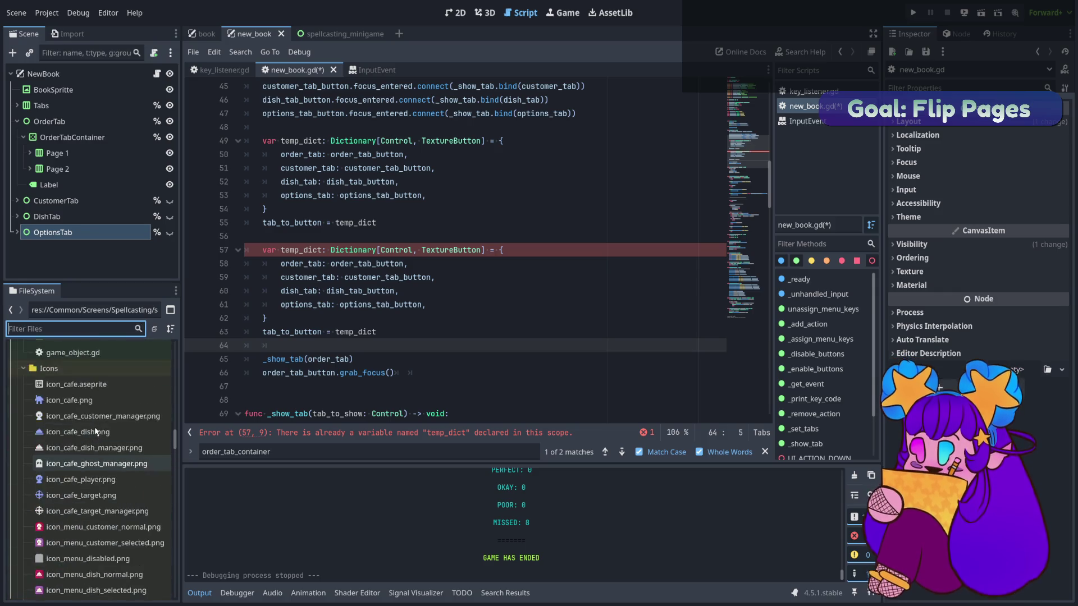
pyautogui.click(155, 330)
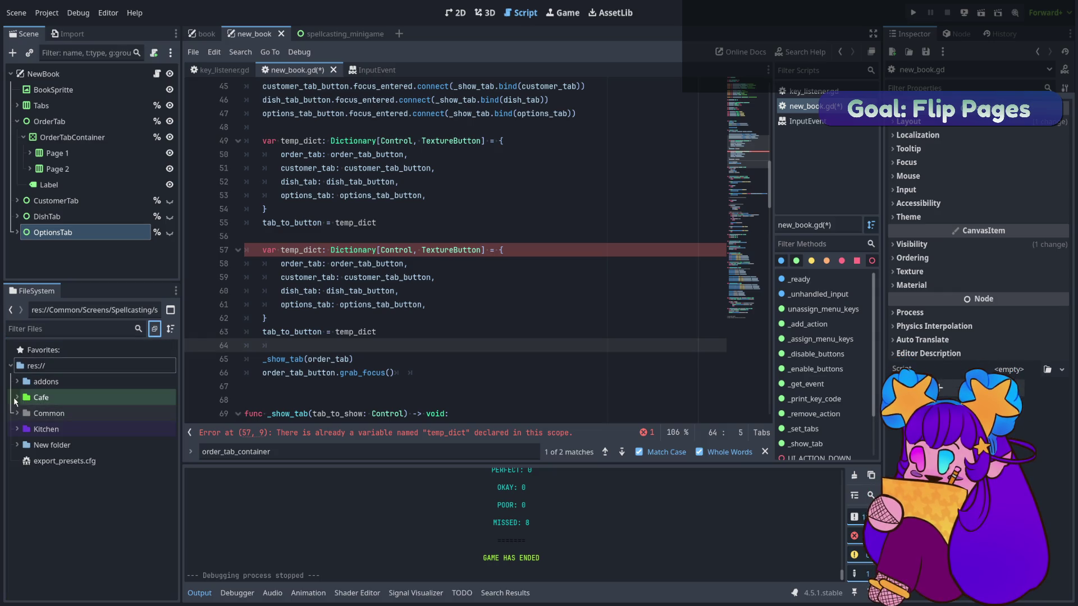
pyautogui.click(76, 326)
pyautogui.write('book')
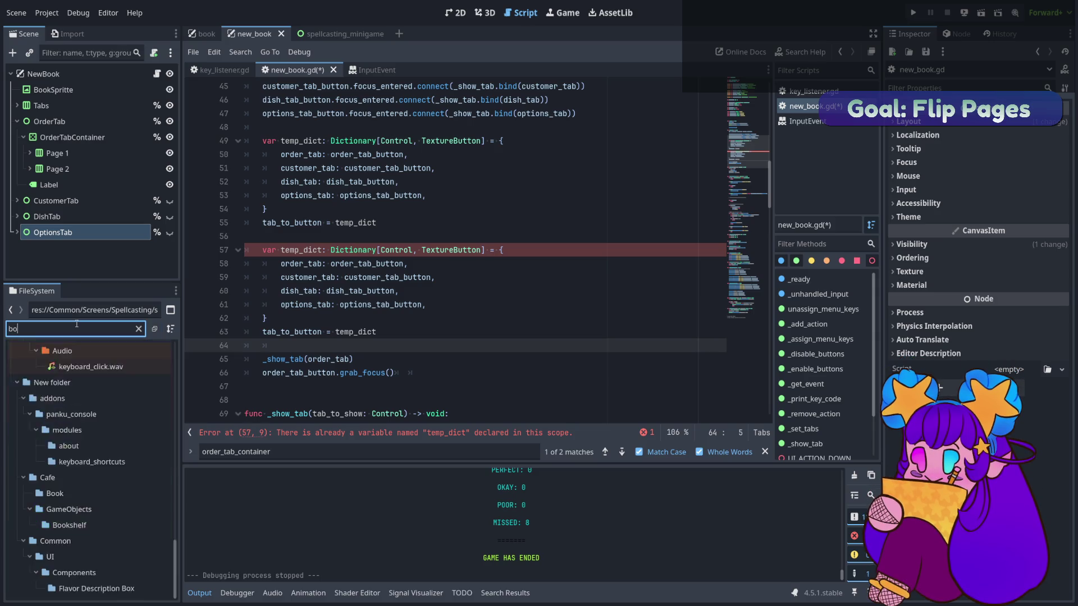
pyautogui.scroll(-1, 108, 483)
pyautogui.scroll(5, 98, 503)
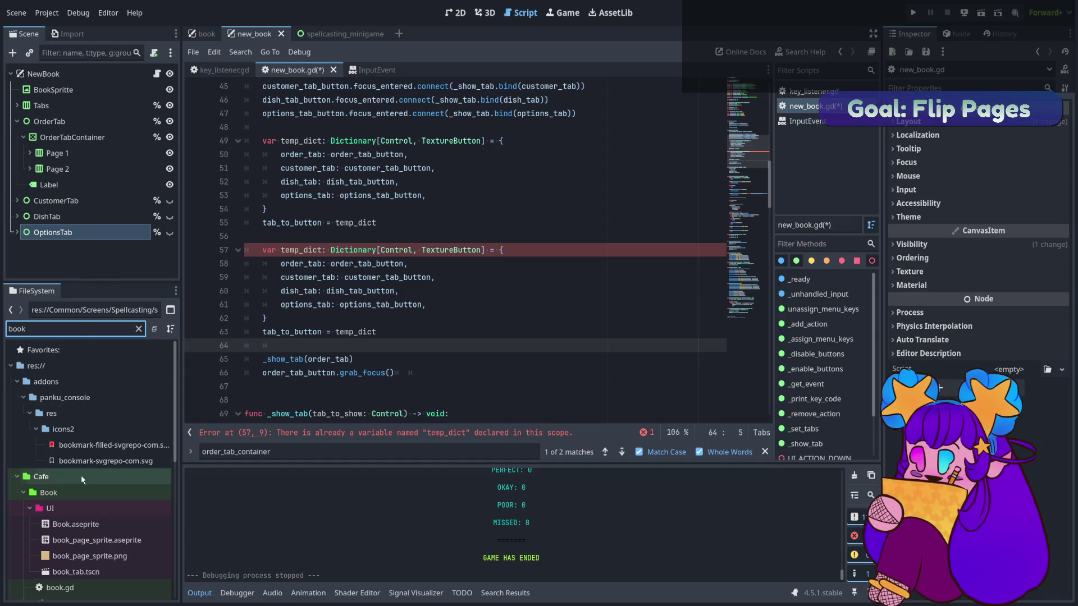
pyautogui.scroll(-1, 84, 455)
pyautogui.scroll(-1, 94, 451)
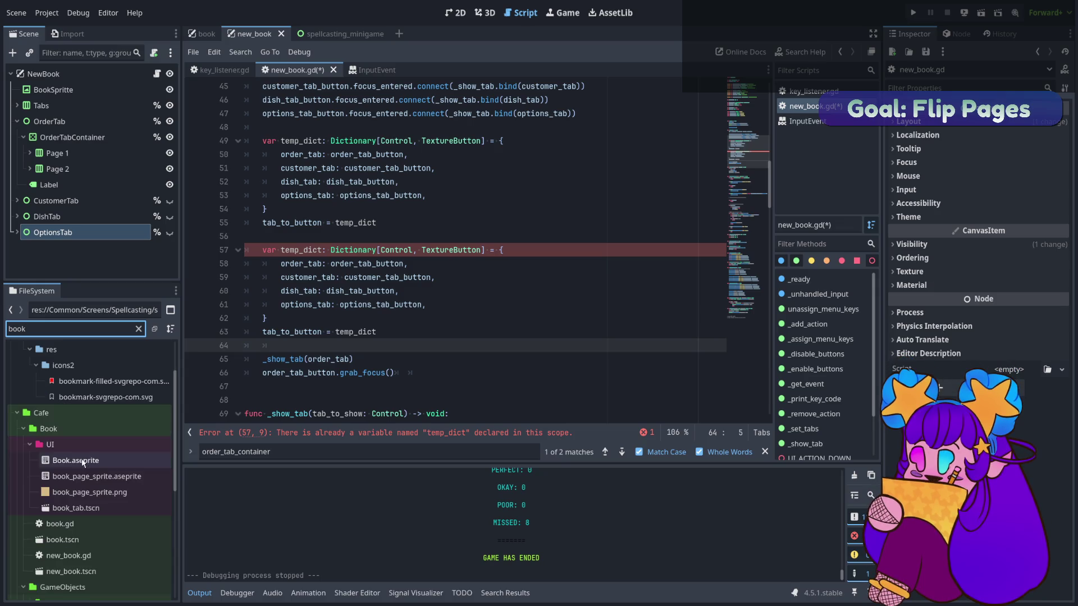
pyautogui.click(67, 445)
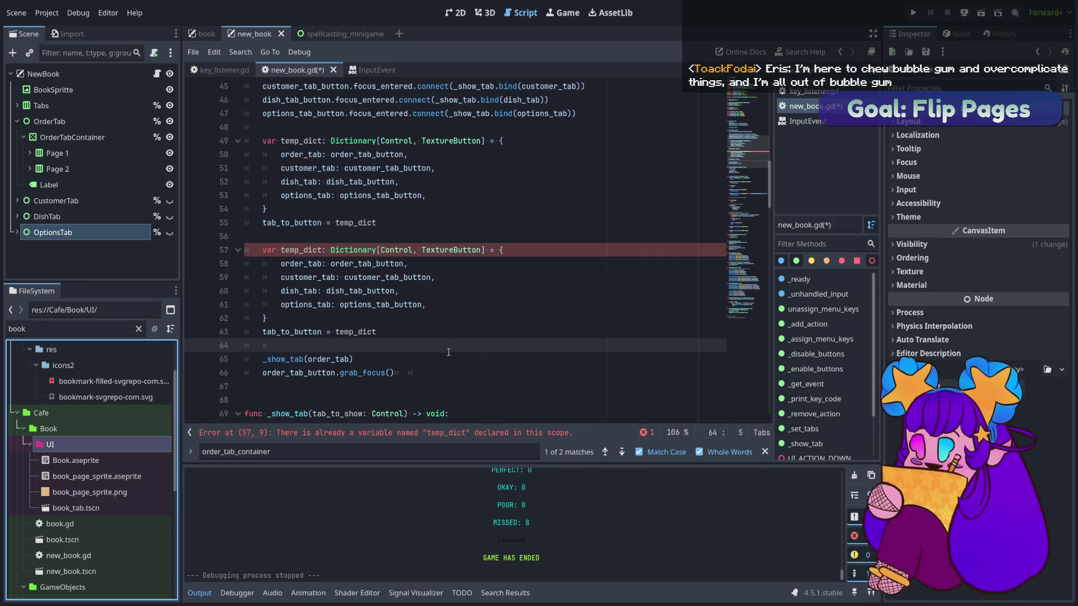
# - Clear the filter and open chapter.gd from Cafe/Book/UI in the script editor
pyautogui.click(90, 493)
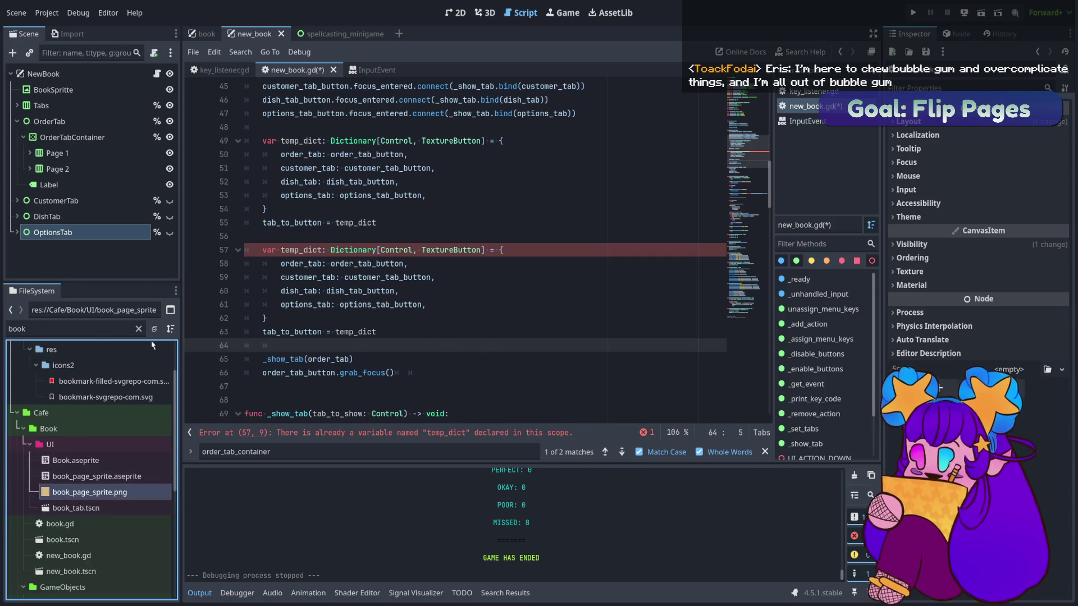
pyautogui.click(139, 330)
pyautogui.click(66, 524)
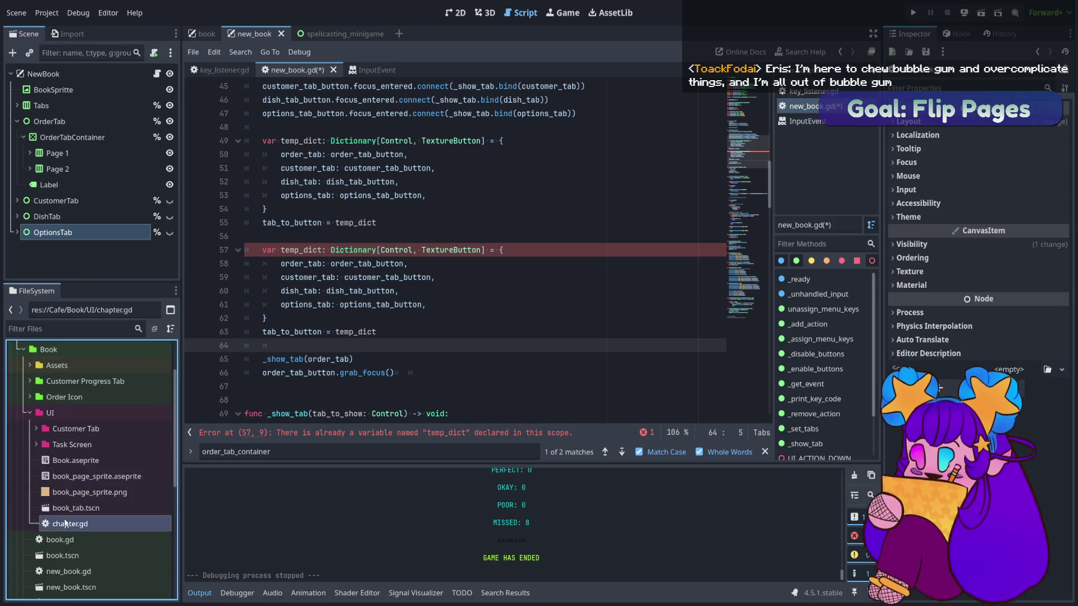
pyautogui.doubleClick(65, 523)
pyautogui.doubleClick(284, 87)
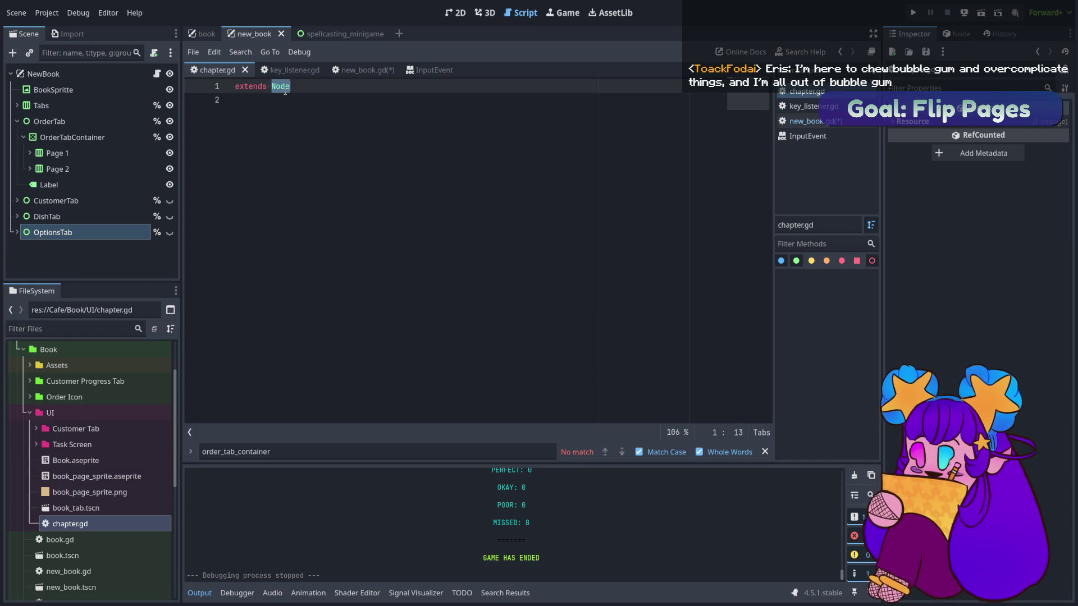
pyautogui.click(279, 115)
pyautogui.press('Return')
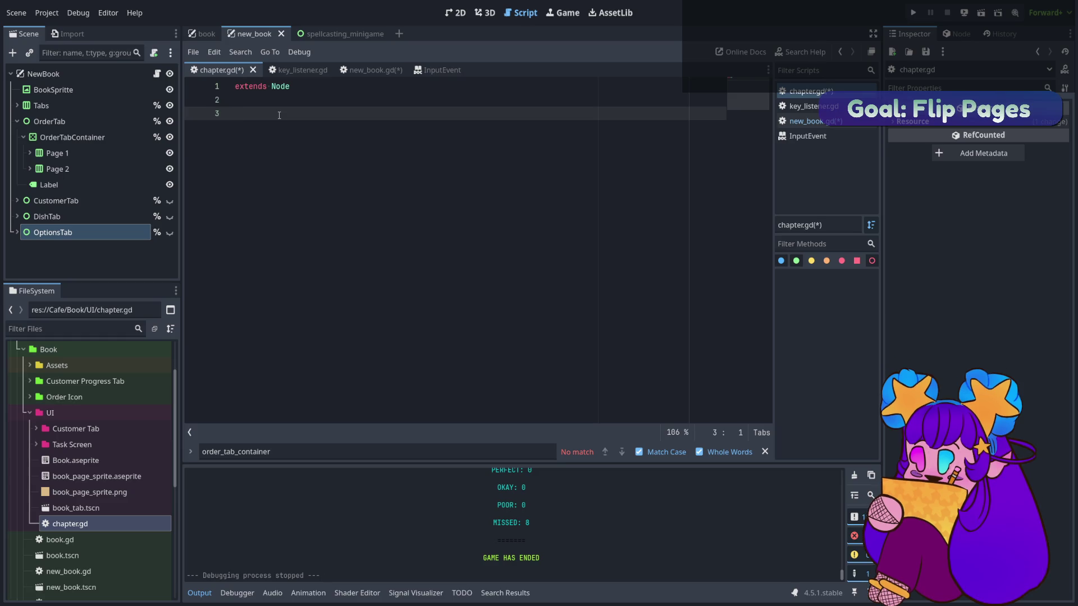
pyautogui.write('@')
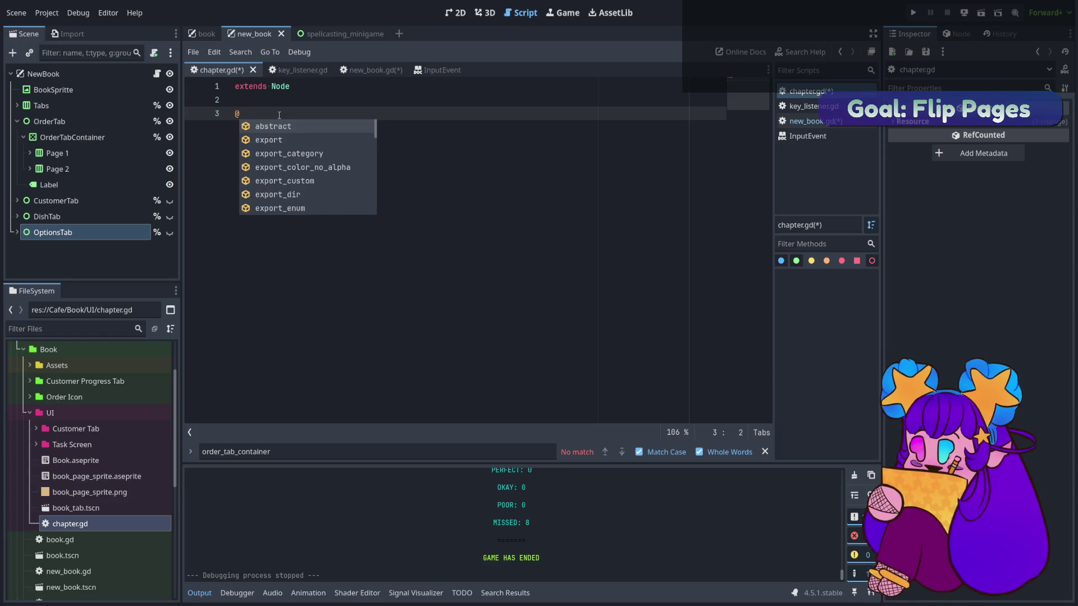
pyautogui.write('export ')
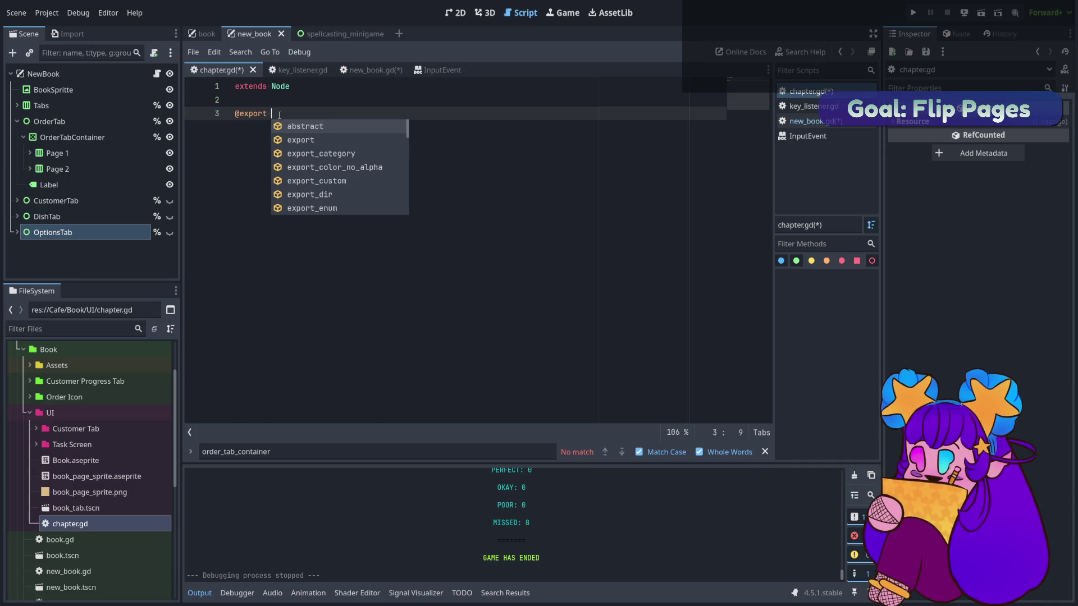
pyautogui.write('var ')
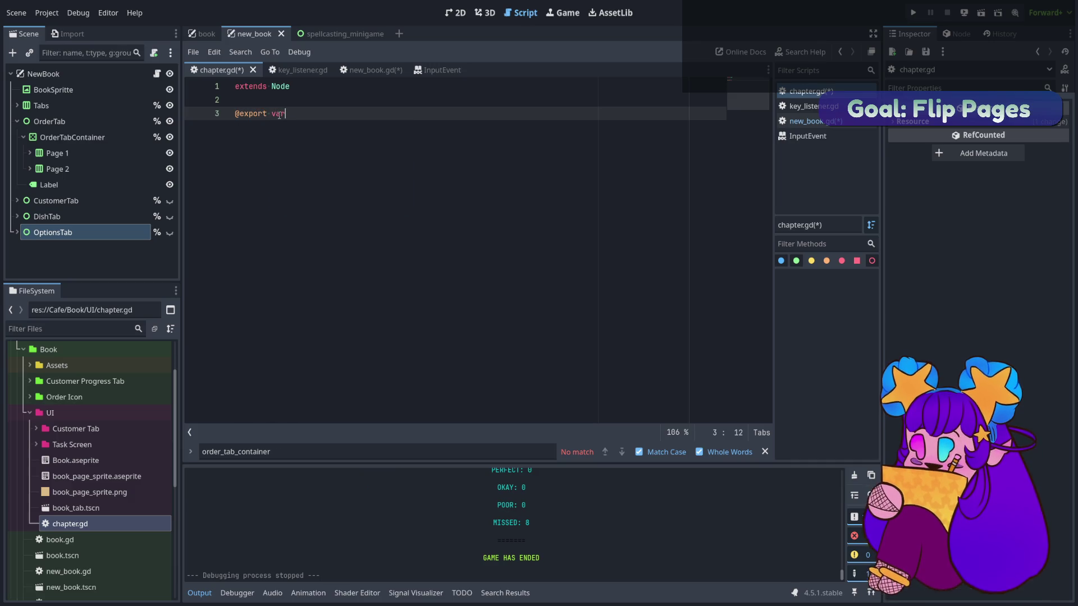
pyautogui.write('button')
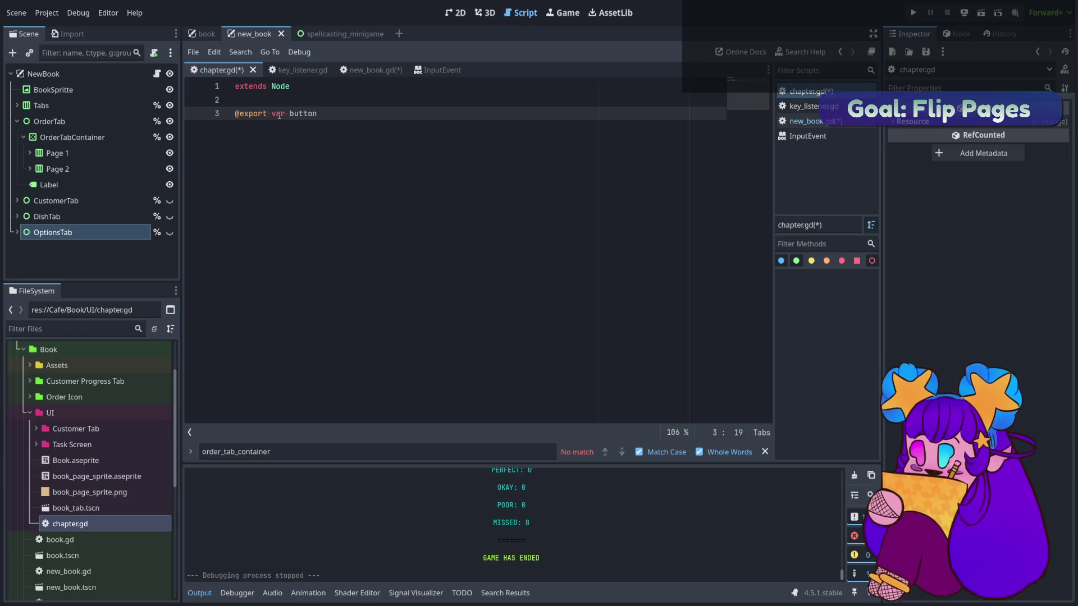
pyautogui.click(298, 85)
pyautogui.press('Return')
pyautogui.write('class_name:')
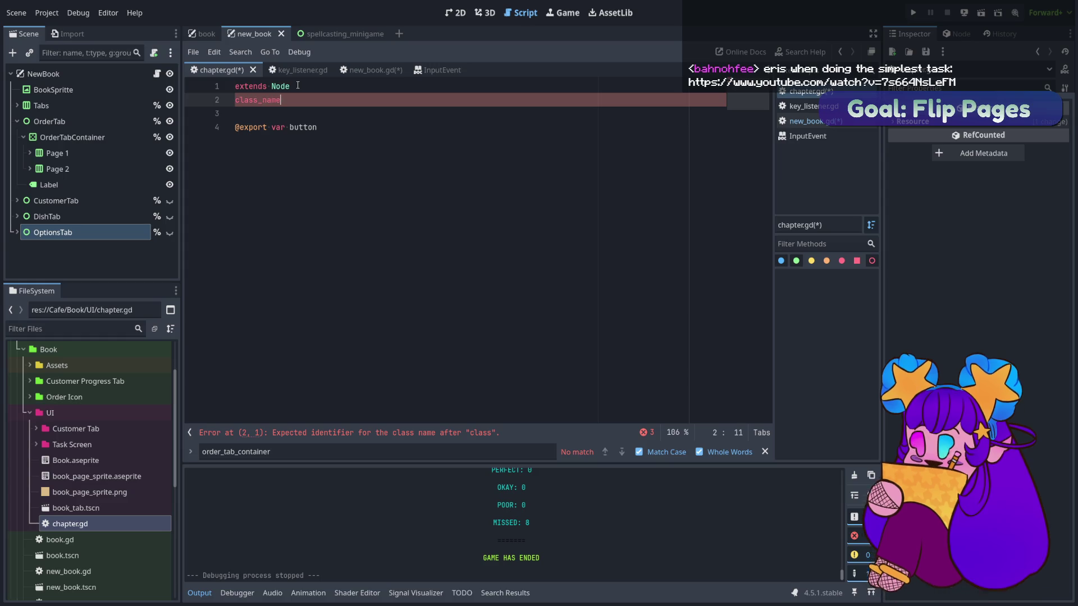
pyautogui.write(' Chapte')
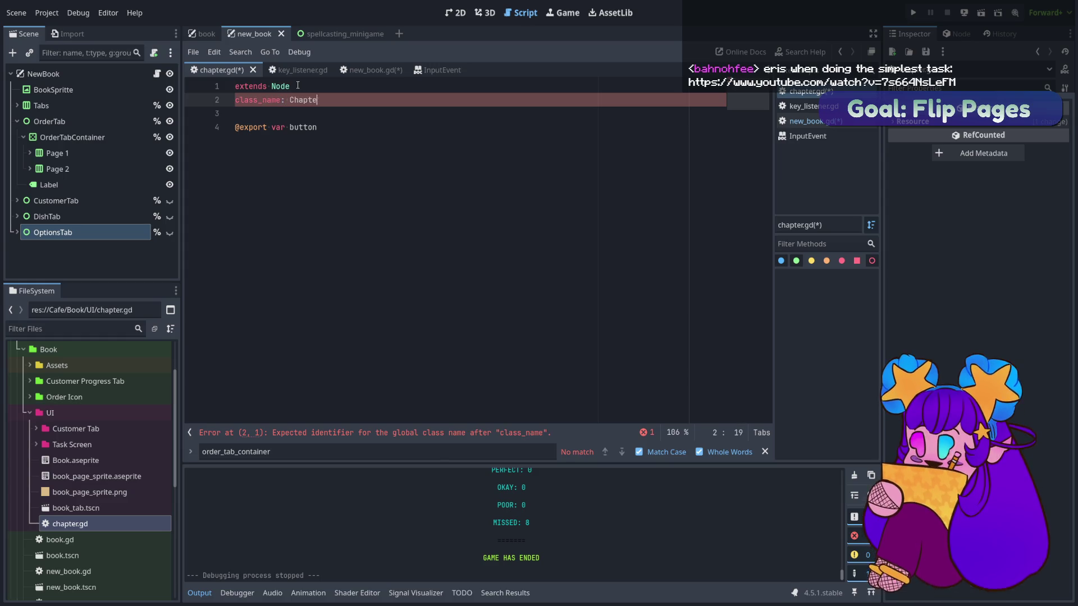
pyautogui.write('Chapter')
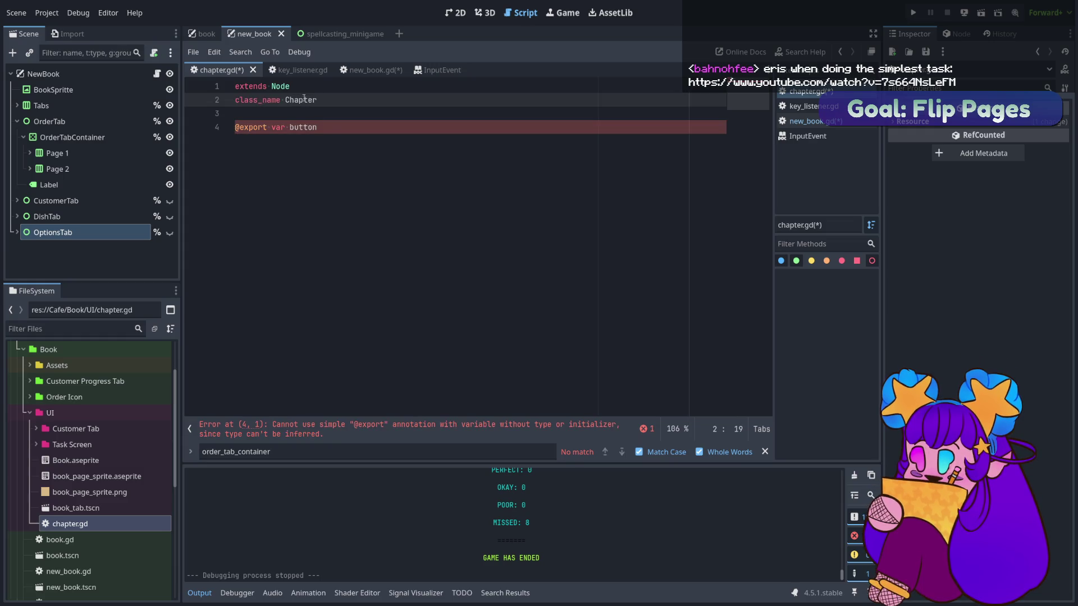
# - Give the button export the type TextureButton using autocomplete
pyautogui.click(334, 141)
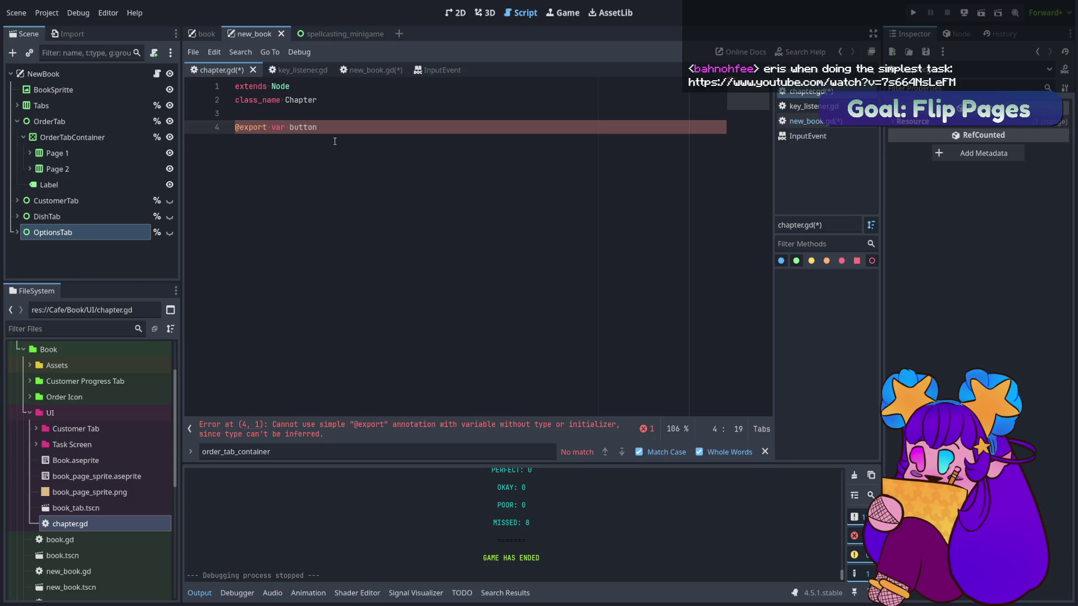
pyautogui.write(': te')
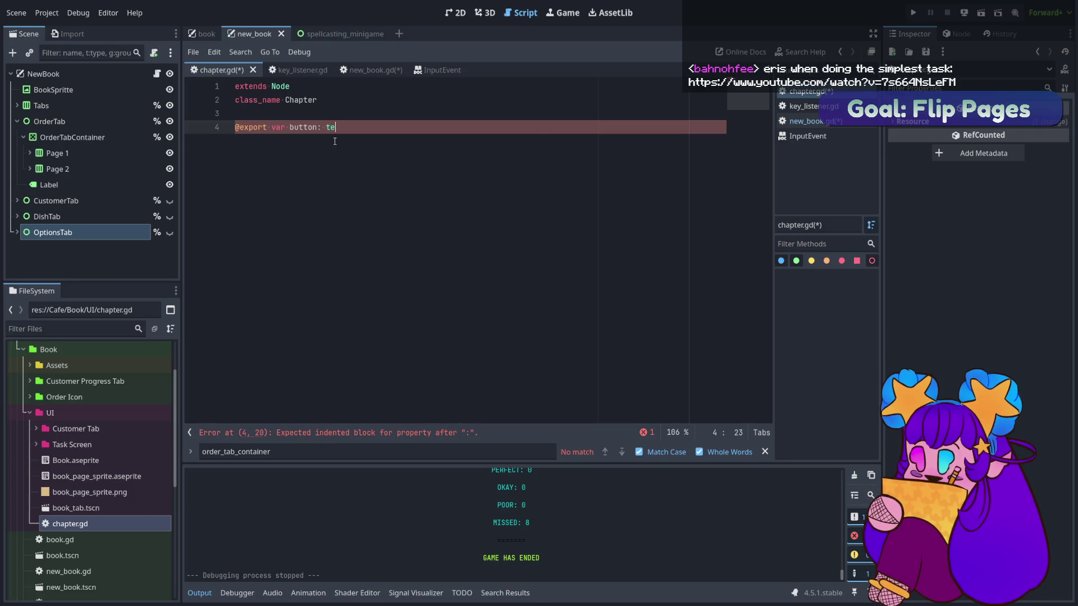
pyautogui.write('xture')
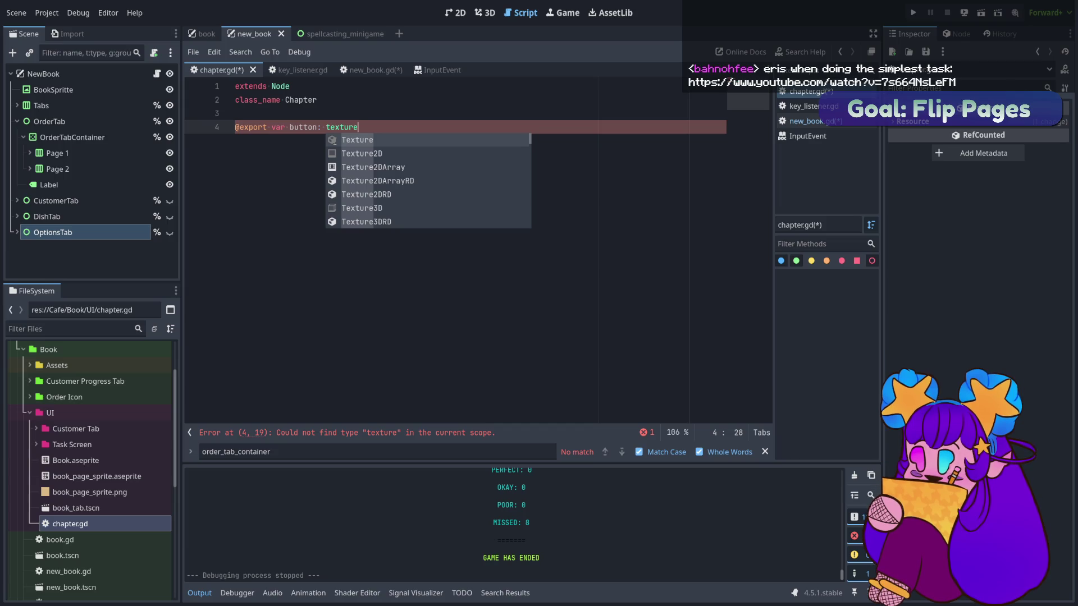
pyautogui.write('b')
pyautogui.press('Return')
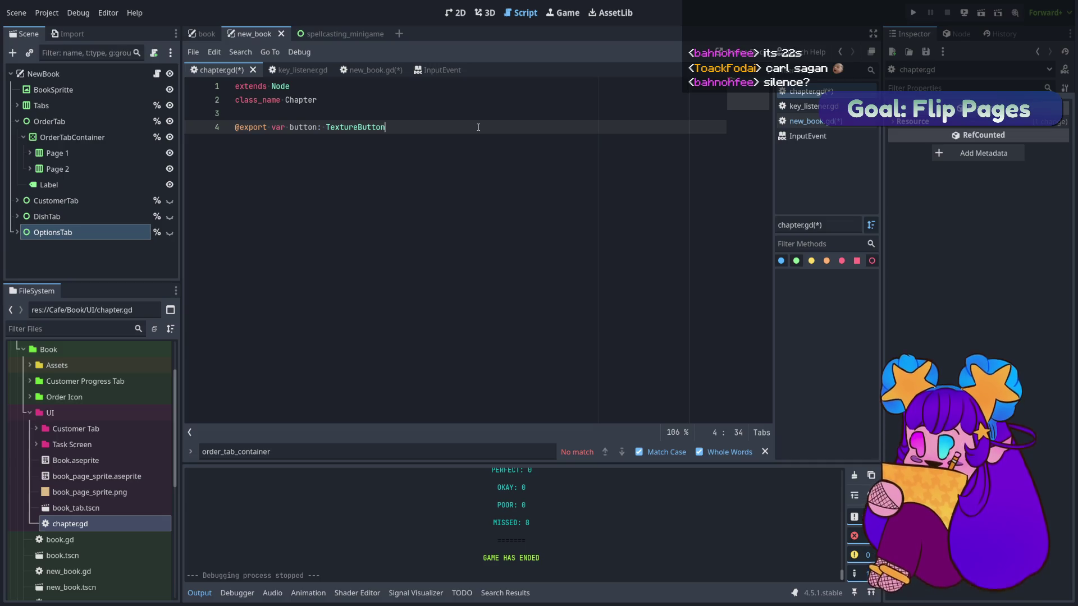
pyautogui.press('Return')
pyautogui.press('BackSpace')
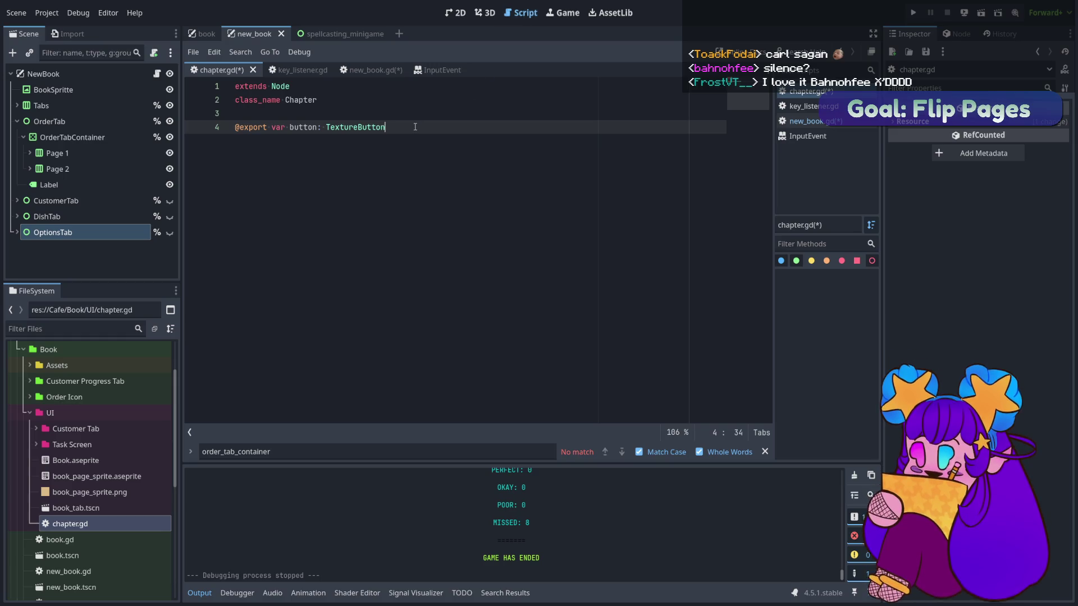
# - Duplicate the button export line as an exported 'tab' variable of type Control
pyautogui.hotkey('ctrl', 'shift', 'd')
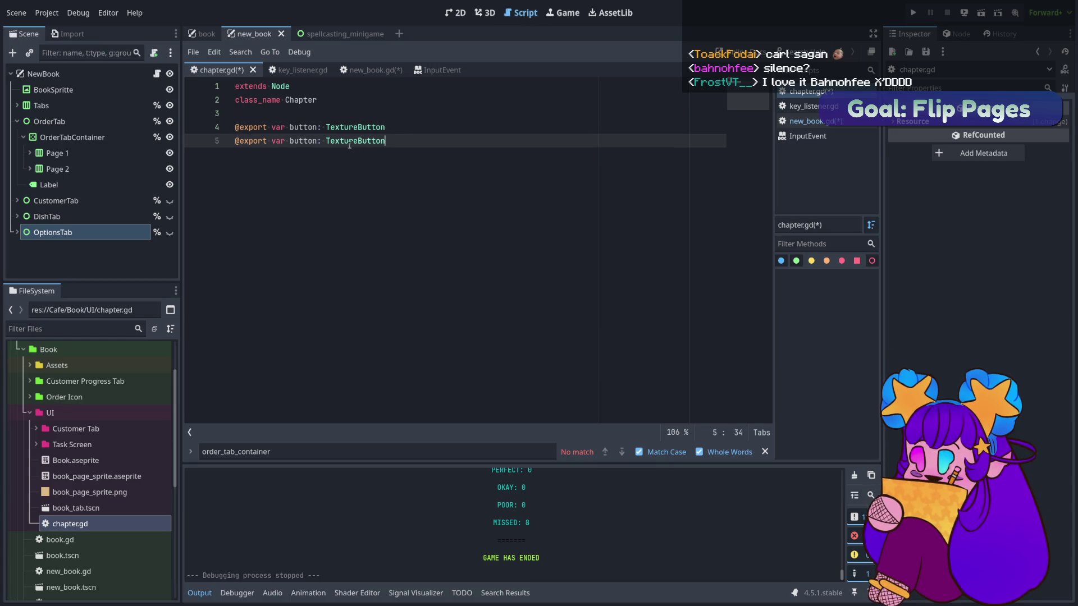
pyautogui.doubleClick(303, 140)
pyautogui.write('tab')
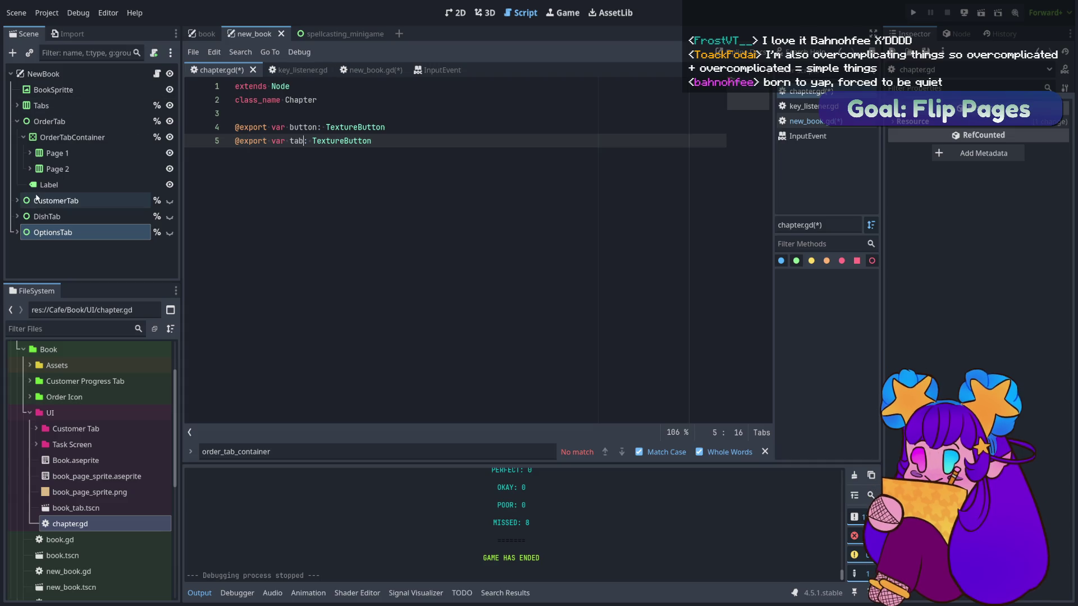
pyautogui.click(17, 202)
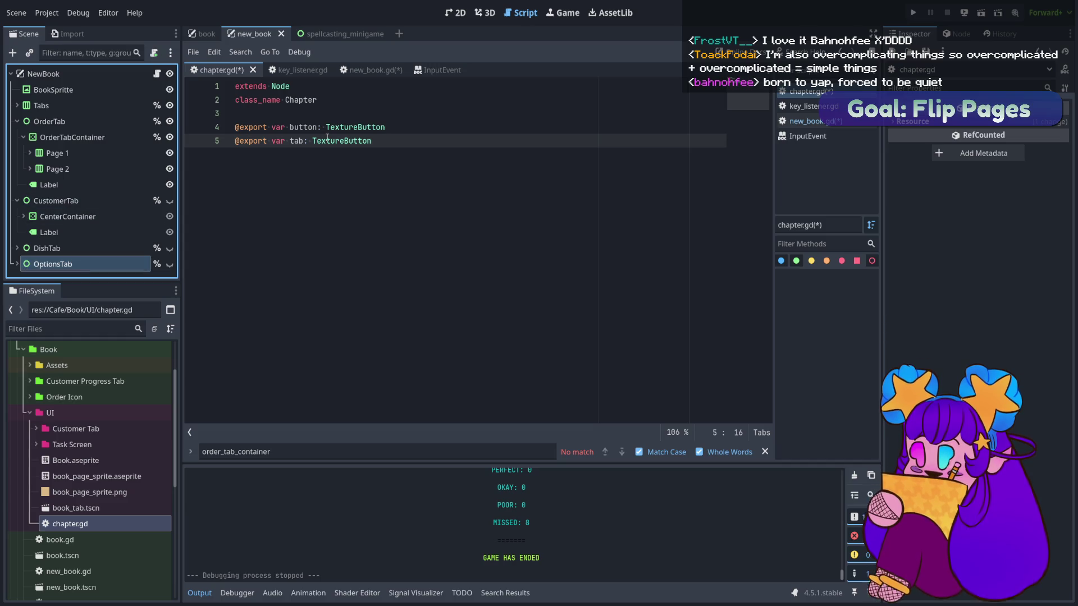
pyautogui.doubleClick(347, 132)
pyautogui.doubleClick(347, 138)
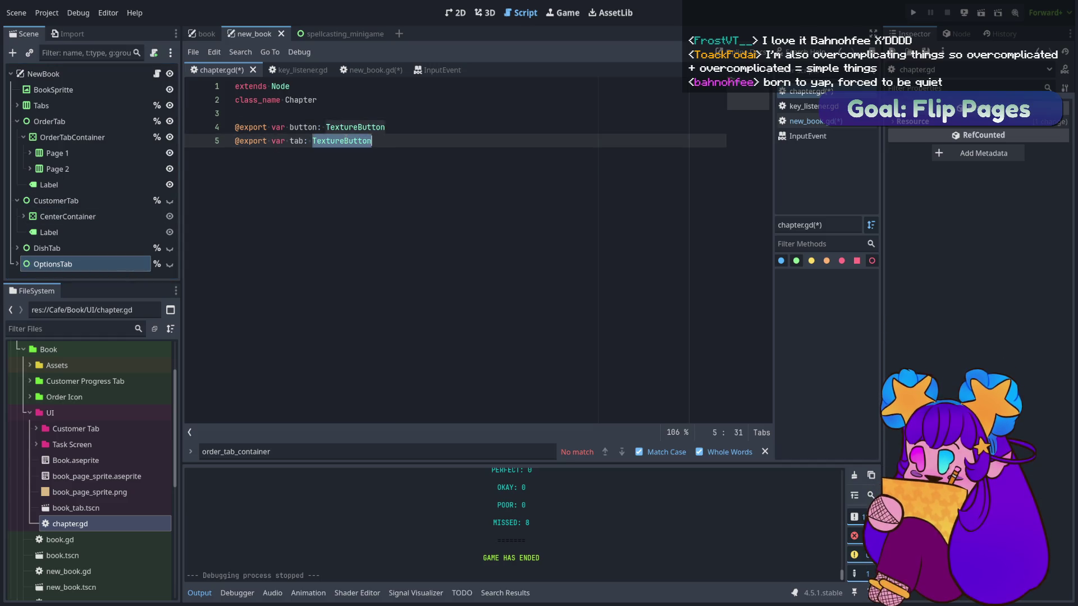
pyautogui.write('Control')
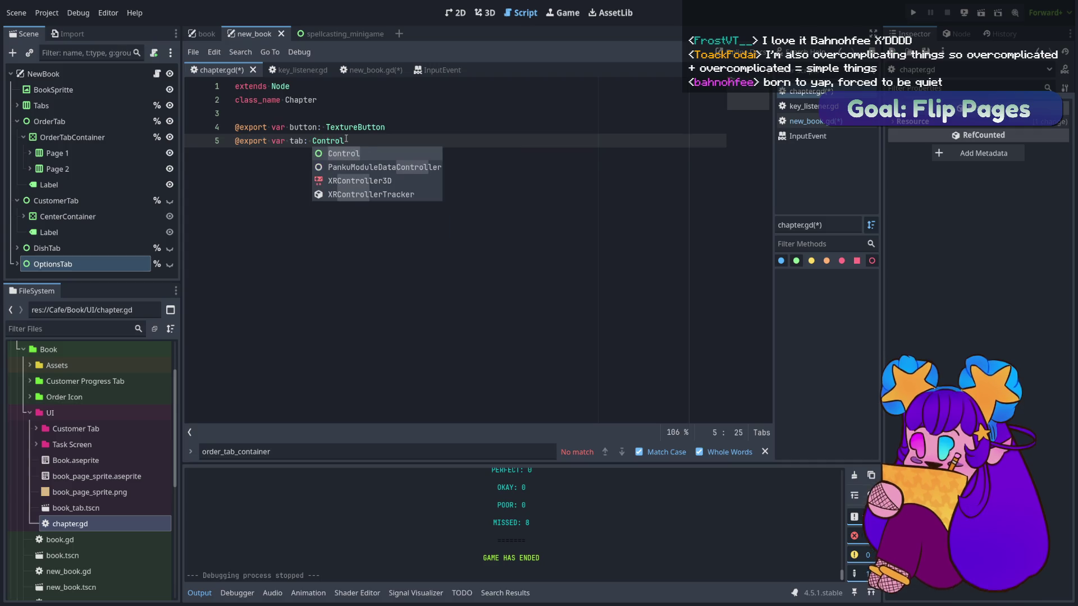
# - Duplicate it again as an exported 'page' variable of type CenterContainer
pyautogui.hotkey('ctrl', 'shift', 'd')
pyautogui.doubleClick(297, 157)
pyautogui.write('center')
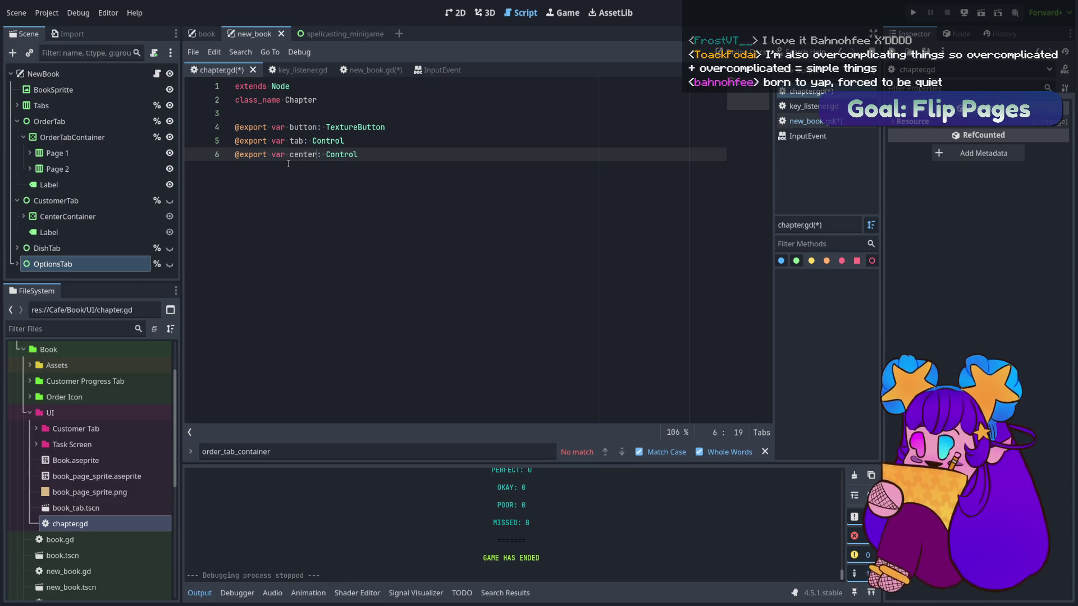
pyautogui.hotkey('ctrl', 'z')
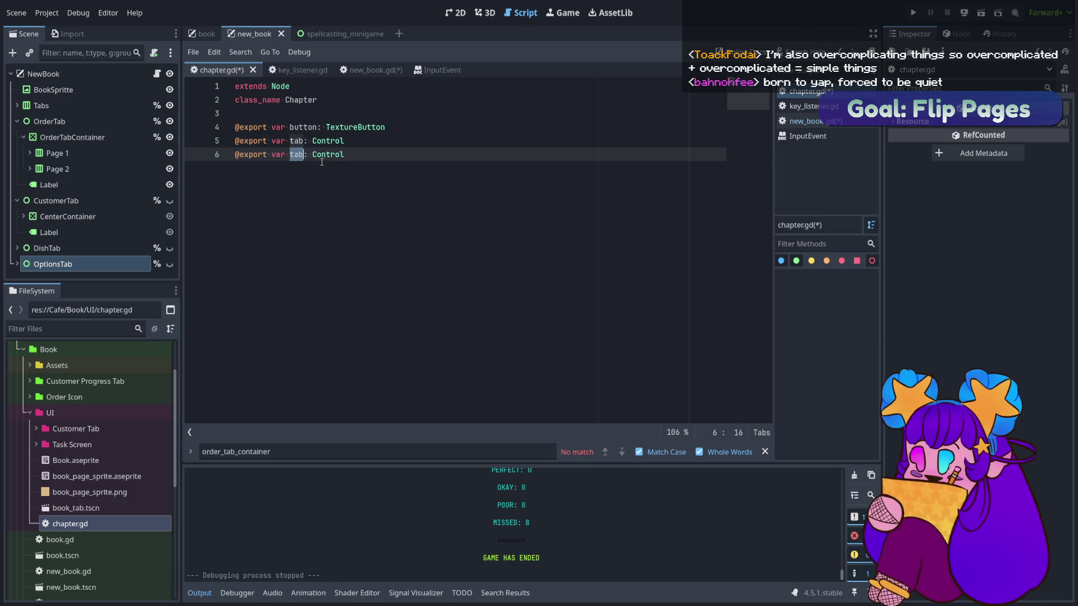
pyautogui.doubleClick(319, 155)
pyautogui.write('Cente')
pyautogui.press('Return')
pyautogui.doubleClick(301, 154)
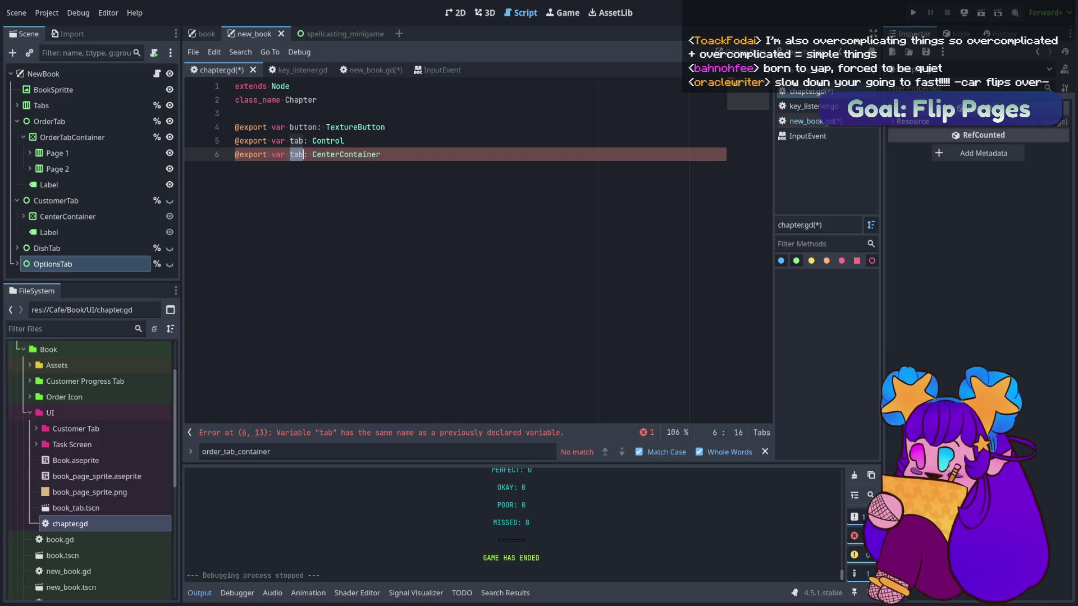
pyautogui.write('page')
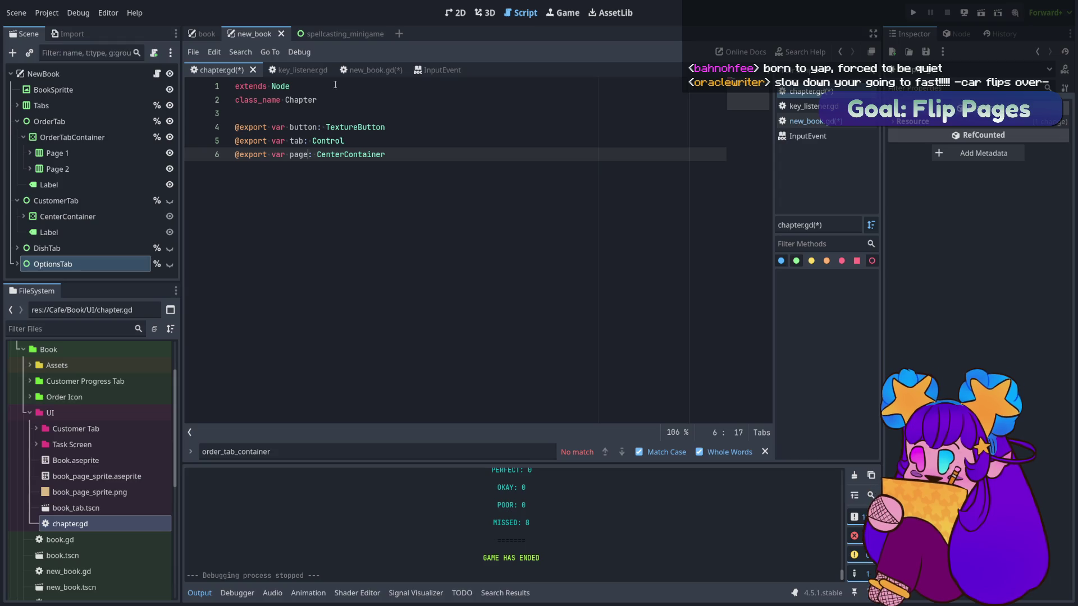
pyautogui.click(355, 72)
# - Append '_list' to the page variable on line 6 of chapter.gd and save with Ctrl+S
pyautogui.moveTo(757, 194); pyautogui.dragTo(744, 100)
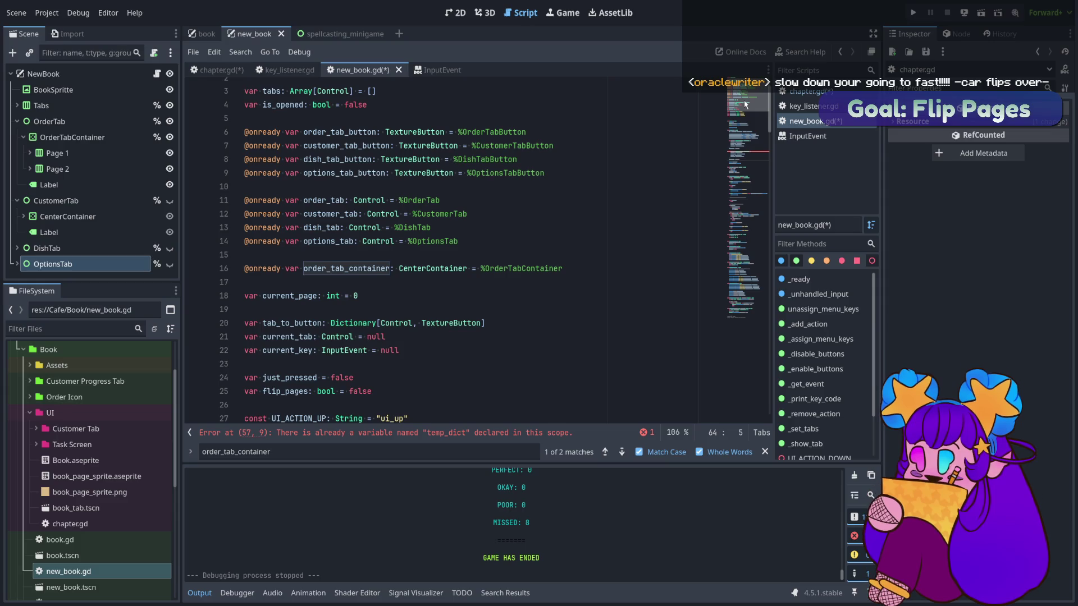
pyautogui.click(217, 70)
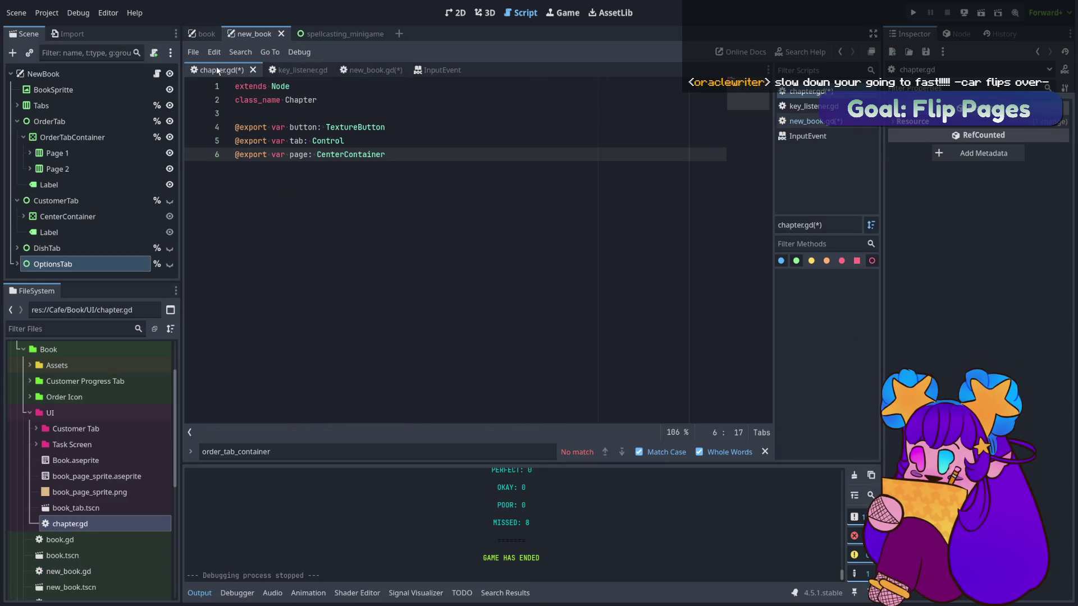
pyautogui.doubleClick(299, 155)
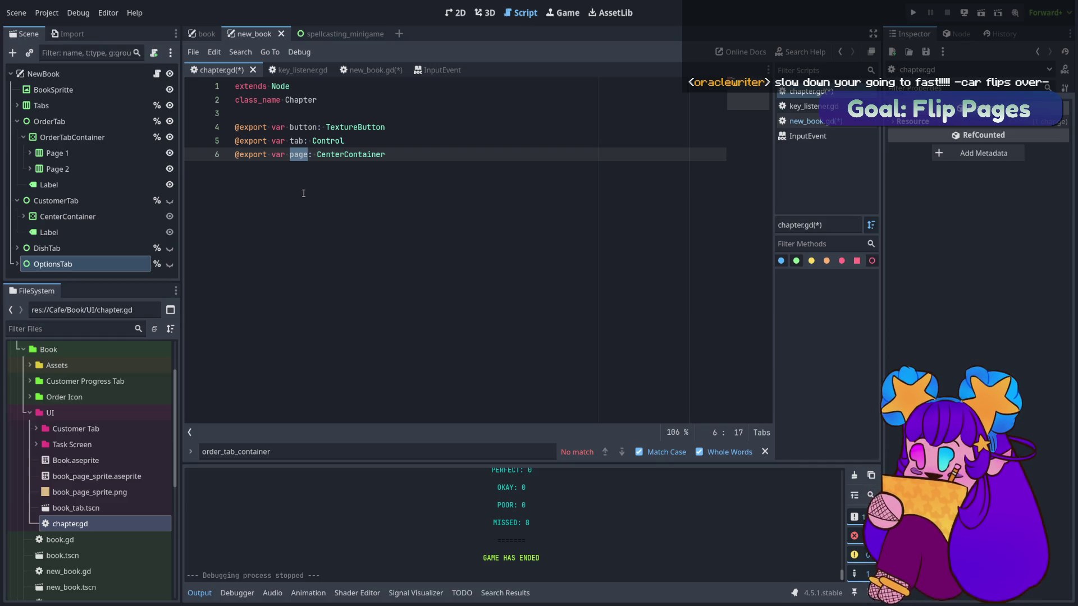
pyautogui.click(309, 154)
pyautogui.write('_list')
pyautogui.press('End')
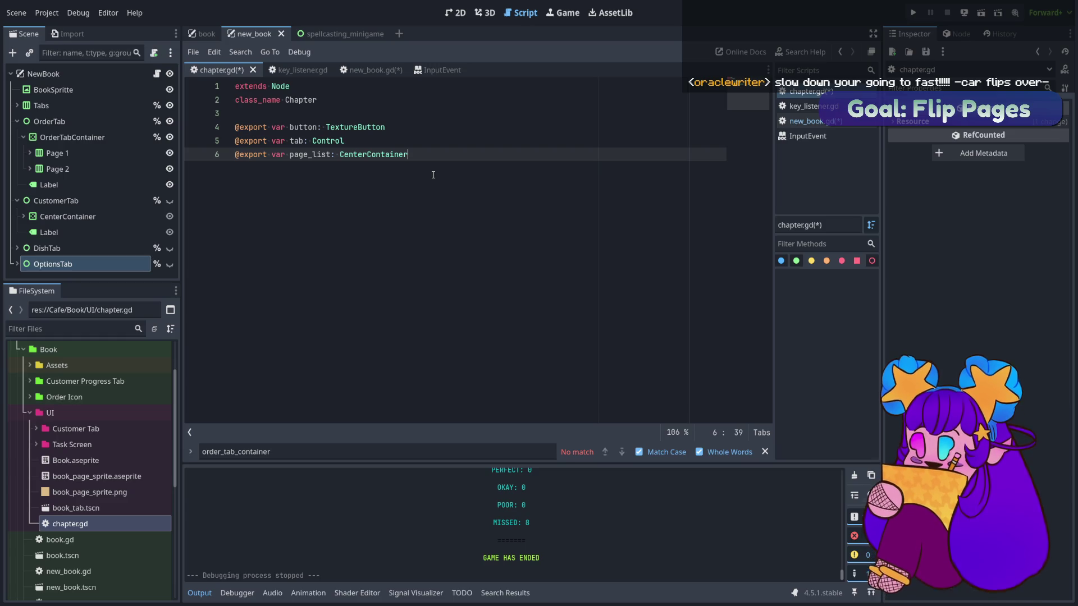
pyautogui.hotkey('ctrl', 's')
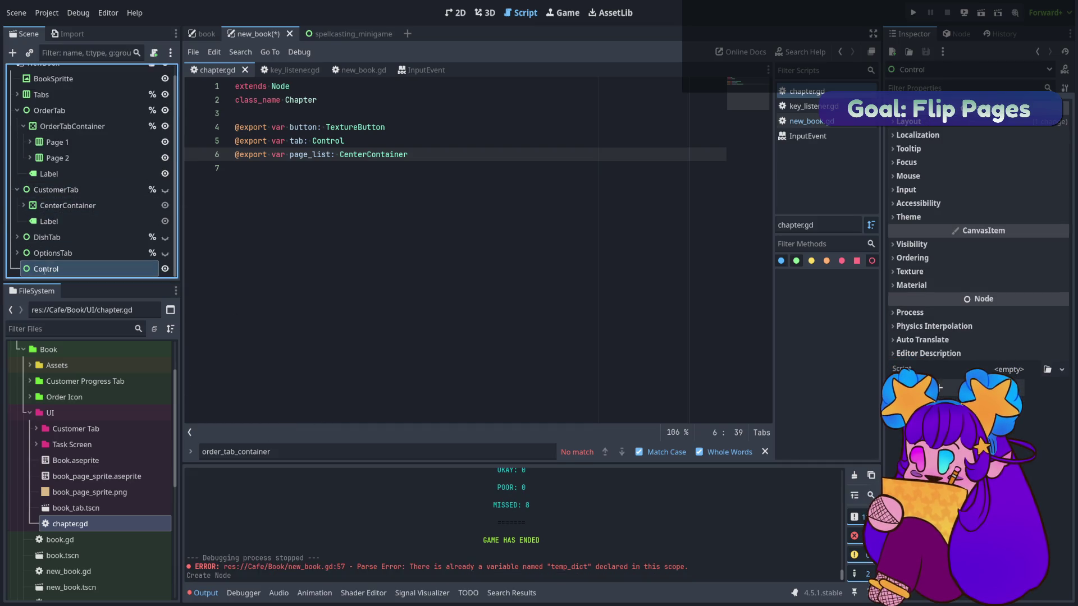
# - Delete the stray Control node from the NewBook scene
pyautogui.press('Delete')
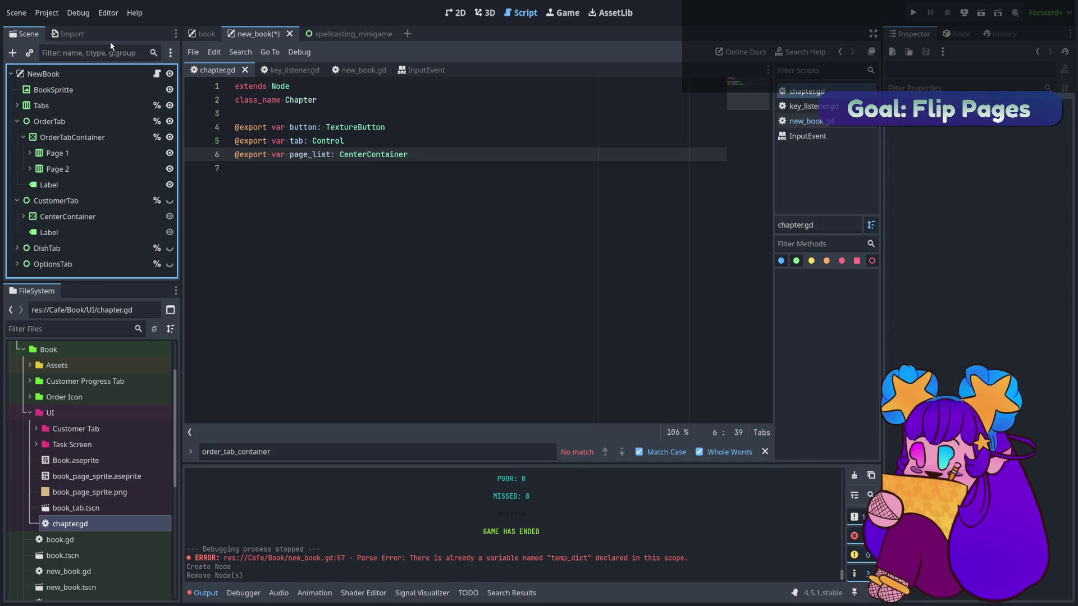
pyautogui.click(110, 54)
pyautogui.write('noc')
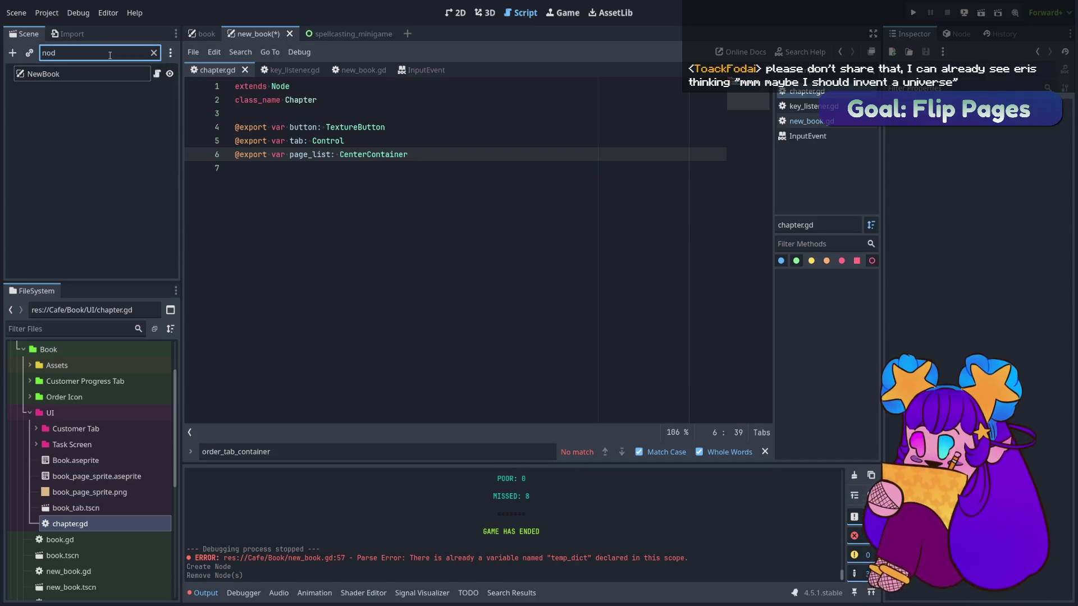
pyautogui.click(154, 53)
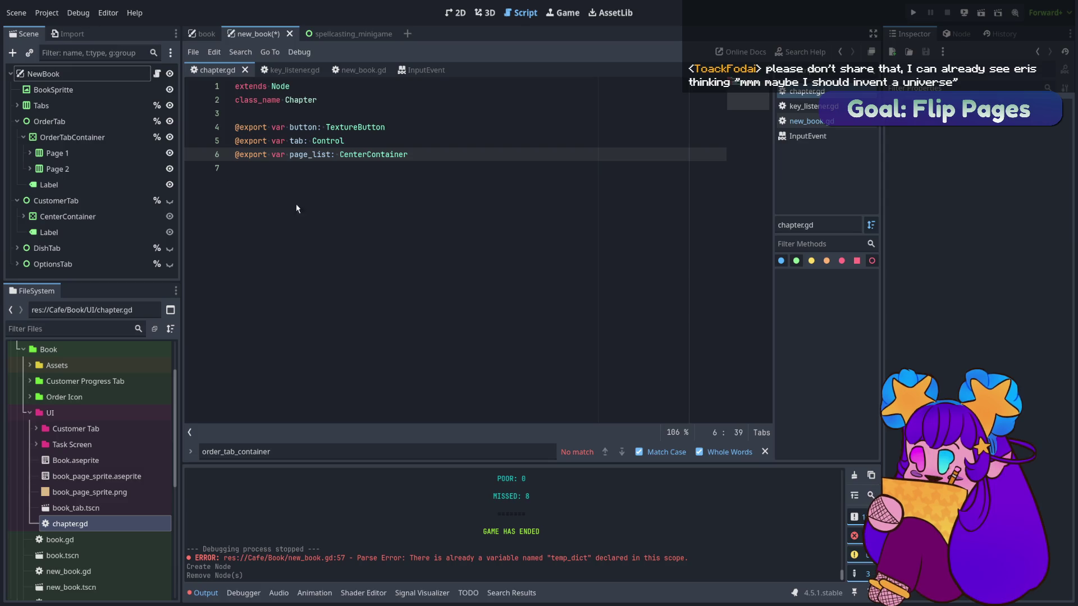
# - Add a plain Node named BookChapter and attach chapter.gd to it
pyautogui.hotkey('ctrl', 'a')
pyautogui.press('Return')
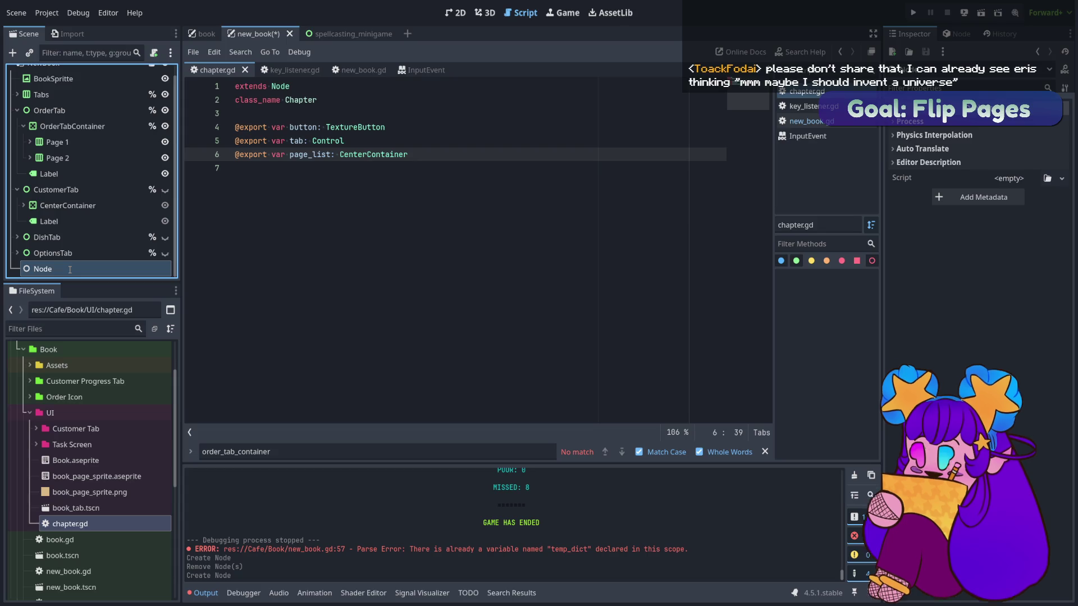
pyautogui.write('BookChapter')
pyautogui.press('Return')
pyautogui.moveTo(131, 527)
pyautogui.mouseDown()
pyautogui.moveTo(209, 494)
pyautogui.moveTo(184, 327)
pyautogui.moveTo(125, 276)
pyautogui.mouseUp()
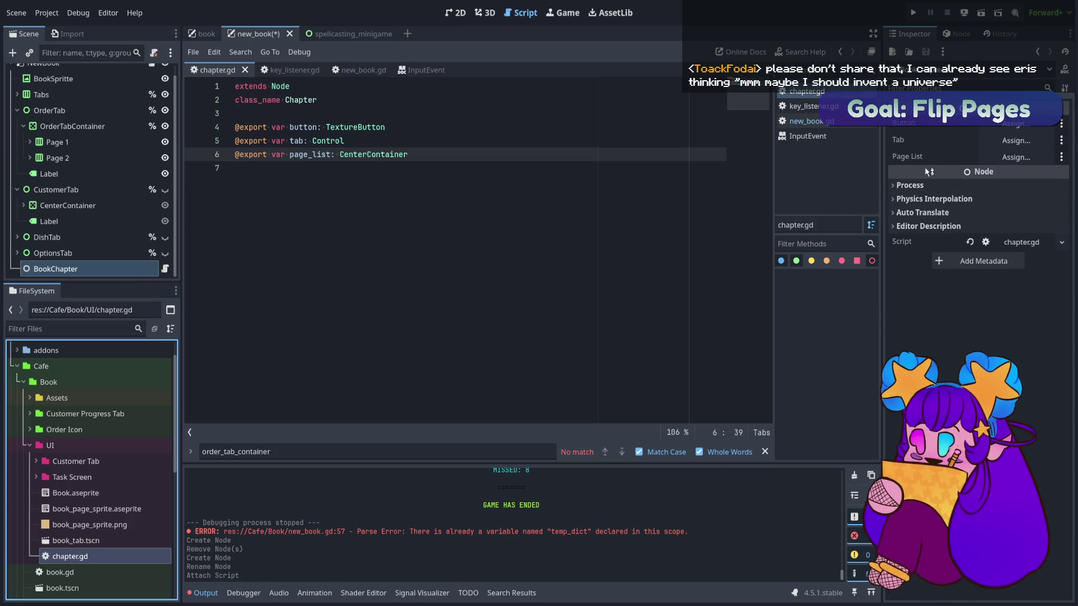
pyautogui.scroll(1, 63, 157)
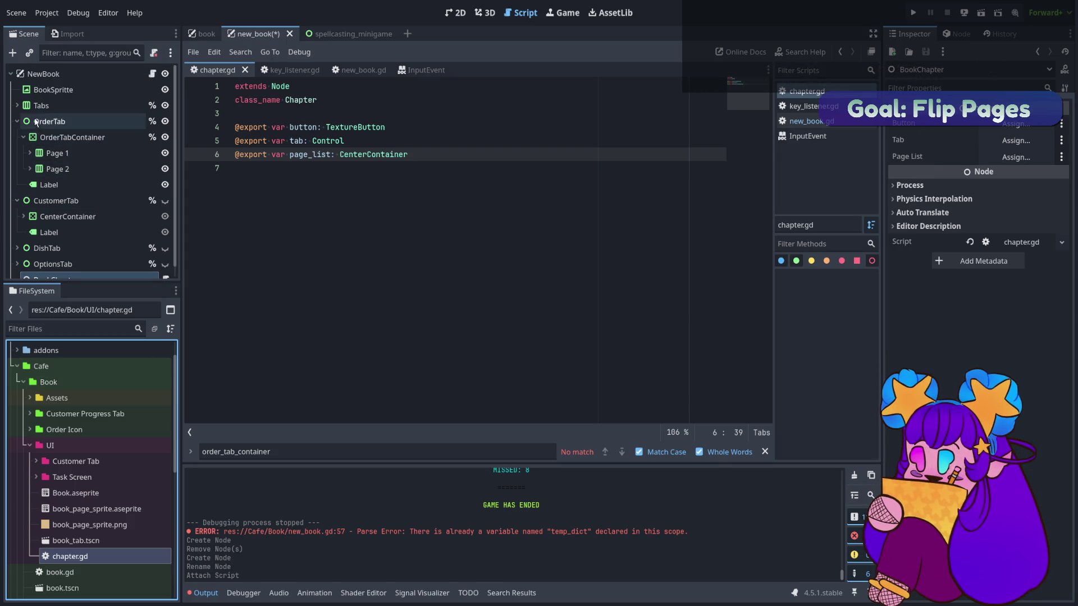
# - Rename the BookChapter node to OrderChapter
pyautogui.click(16, 106)
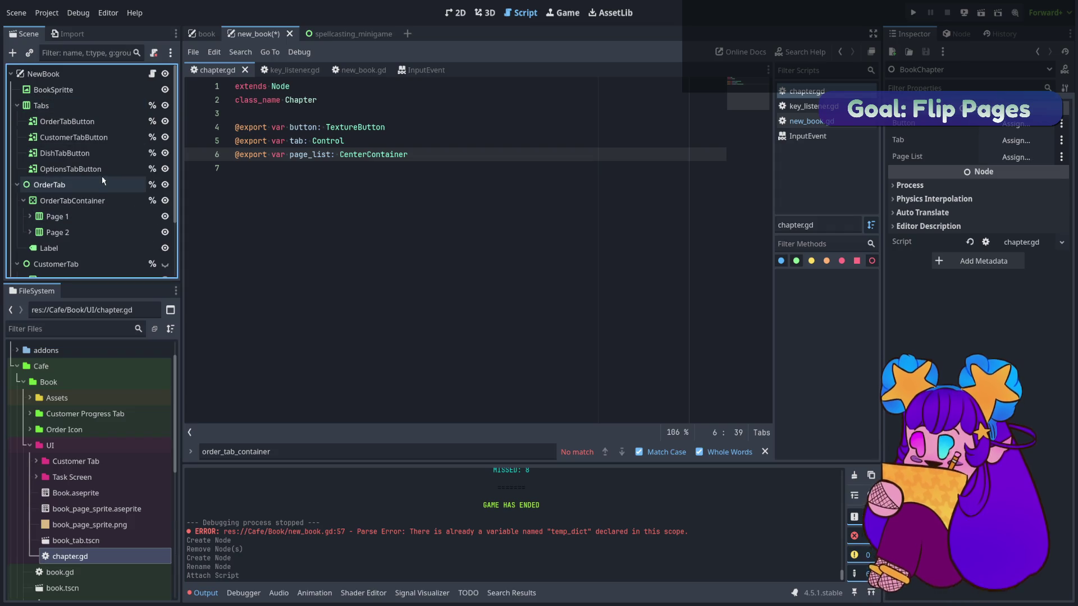
pyautogui.scroll(-3, 102, 179)
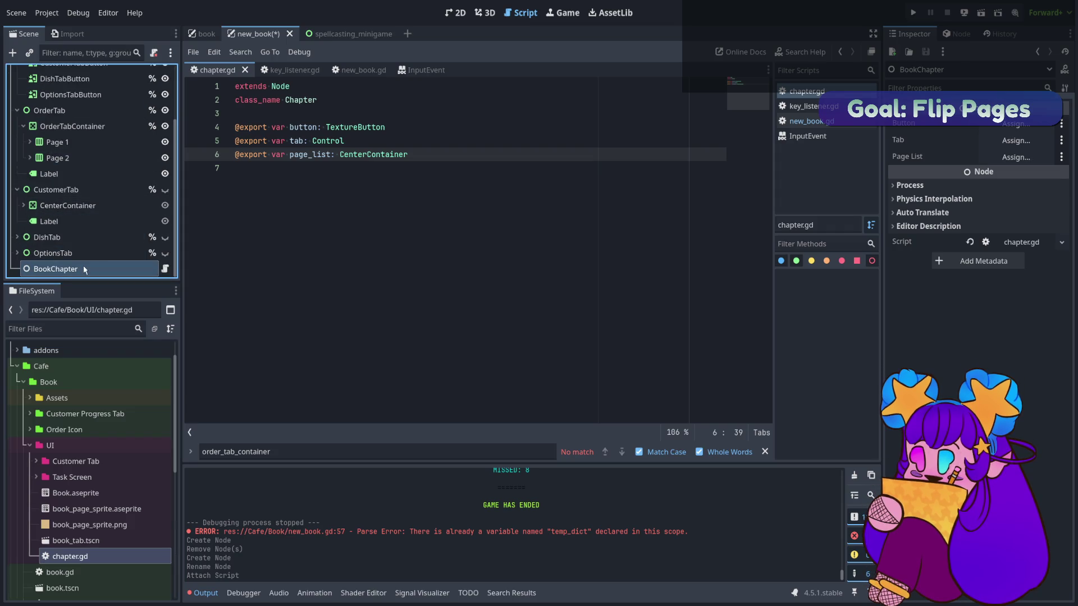
pyautogui.scroll(3, 80, 156)
pyautogui.scroll(-3, 90, 196)
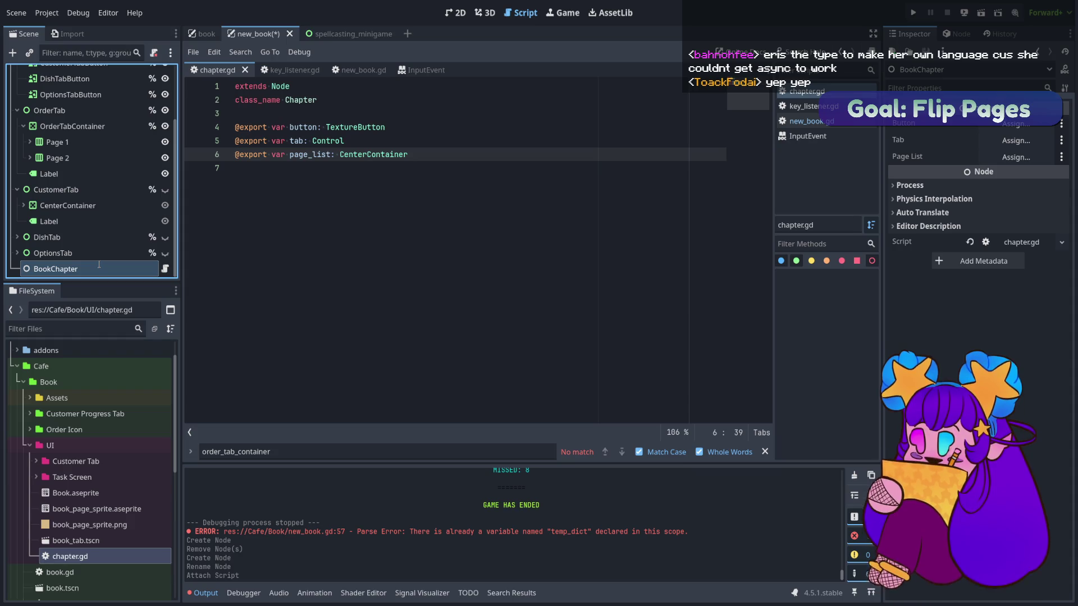
pyautogui.write('OrderChapter')
pyautogui.press('Return')
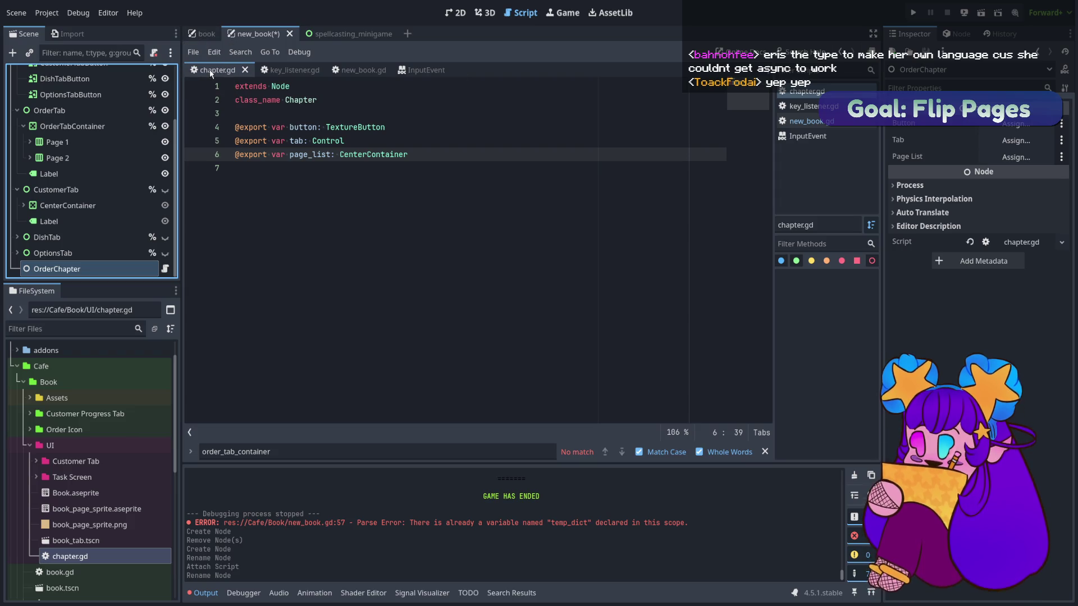
# - Assign OrderTabButton to Button and OrderTabContainer to Tab in the Inspector
pyautogui.scroll(3, 75, 110)
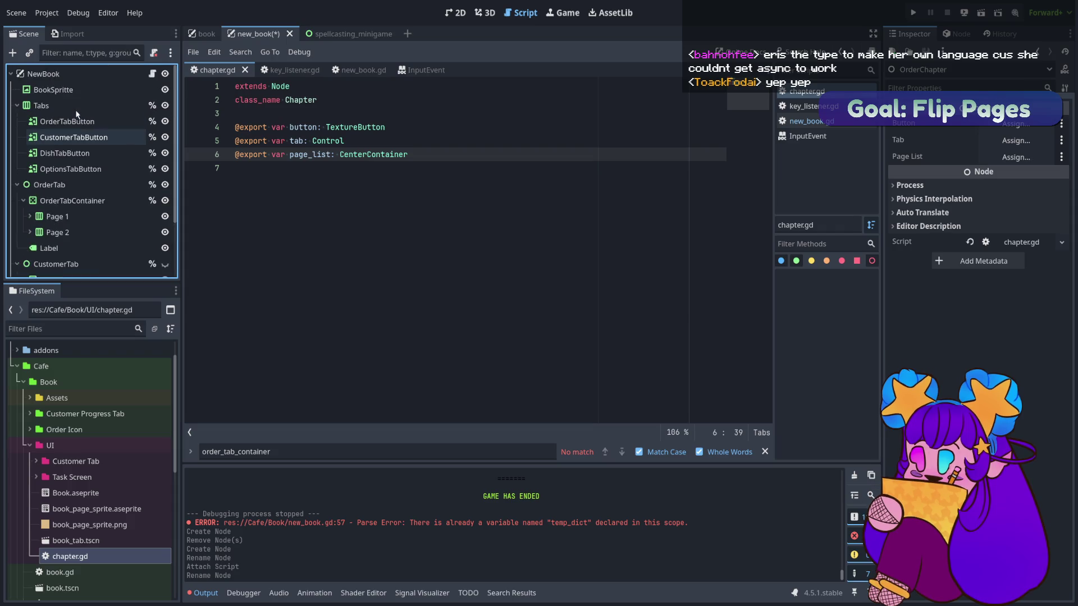
pyautogui.moveTo(65, 121)
pyautogui.mouseDown()
pyautogui.moveTo(449, 141)
pyautogui.moveTo(1014, 128)
pyautogui.mouseUp()
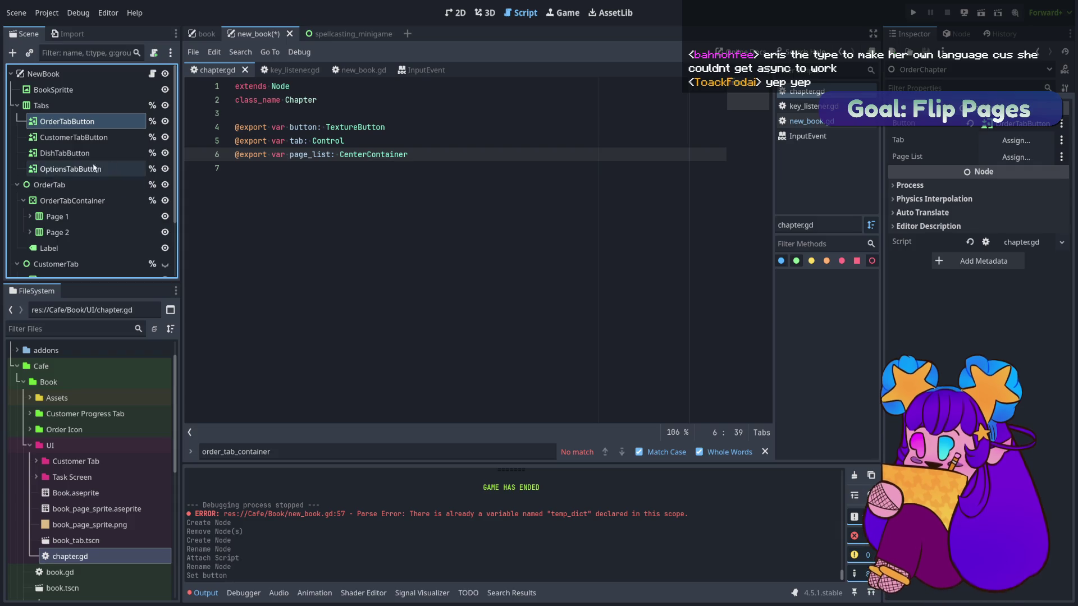
pyautogui.scroll(-2, 46, 185)
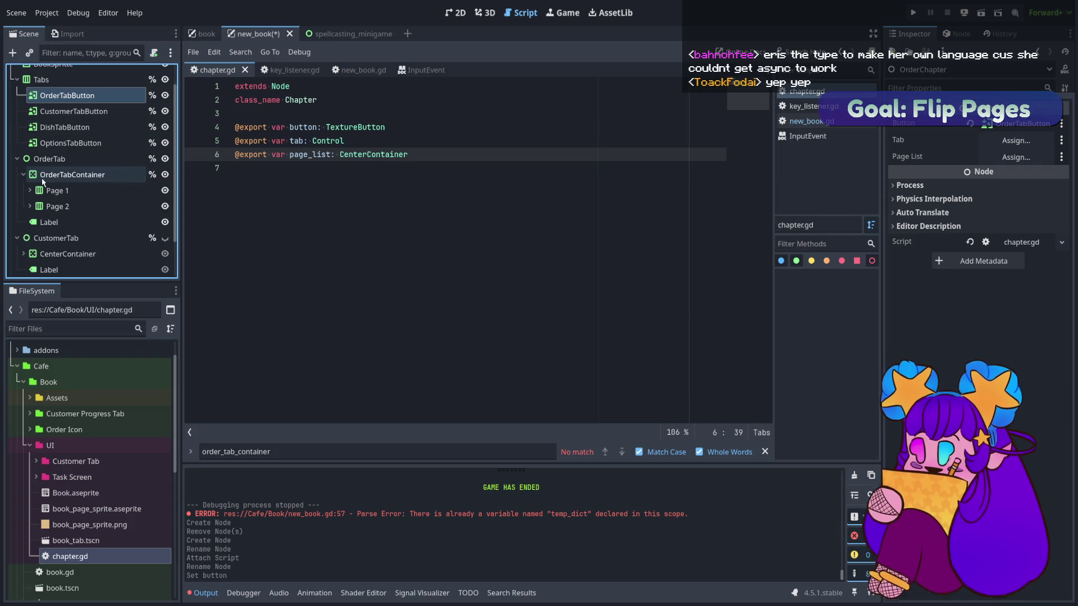
pyautogui.moveTo(45, 178)
pyautogui.mouseDown()
pyautogui.moveTo(909, 191)
pyautogui.moveTo(1014, 142)
pyautogui.mouseUp()
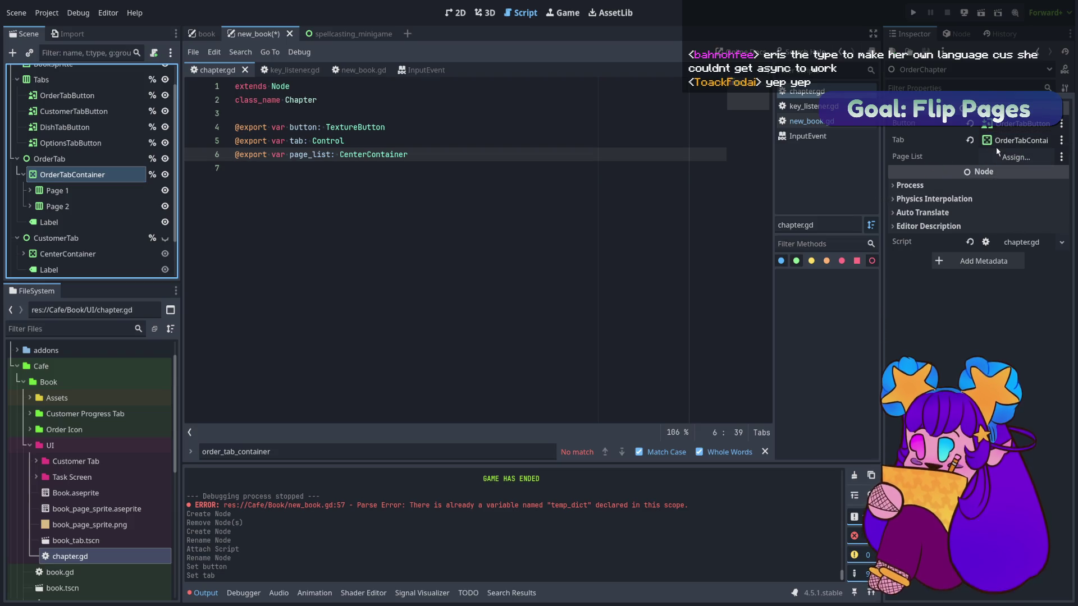
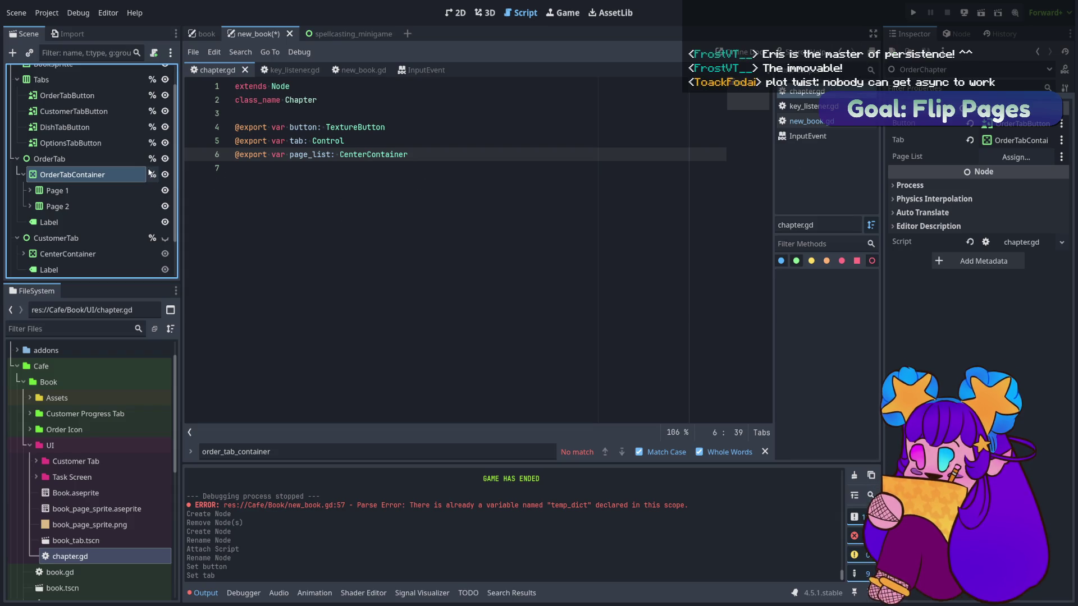
# - Clear OrderChapter's wrong Tab and assign OrderTabContainer as its Page List
pyautogui.scroll(2, 128, 191)
pyautogui.scroll(-1, 128, 191)
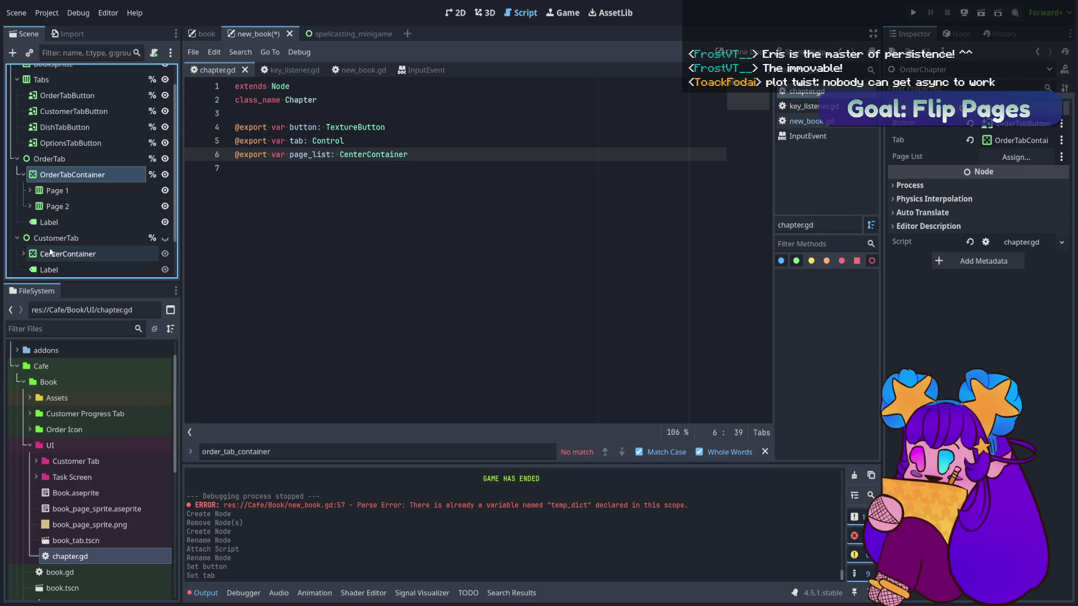
pyautogui.scroll(-1, 50, 250)
pyautogui.scroll(1, 67, 242)
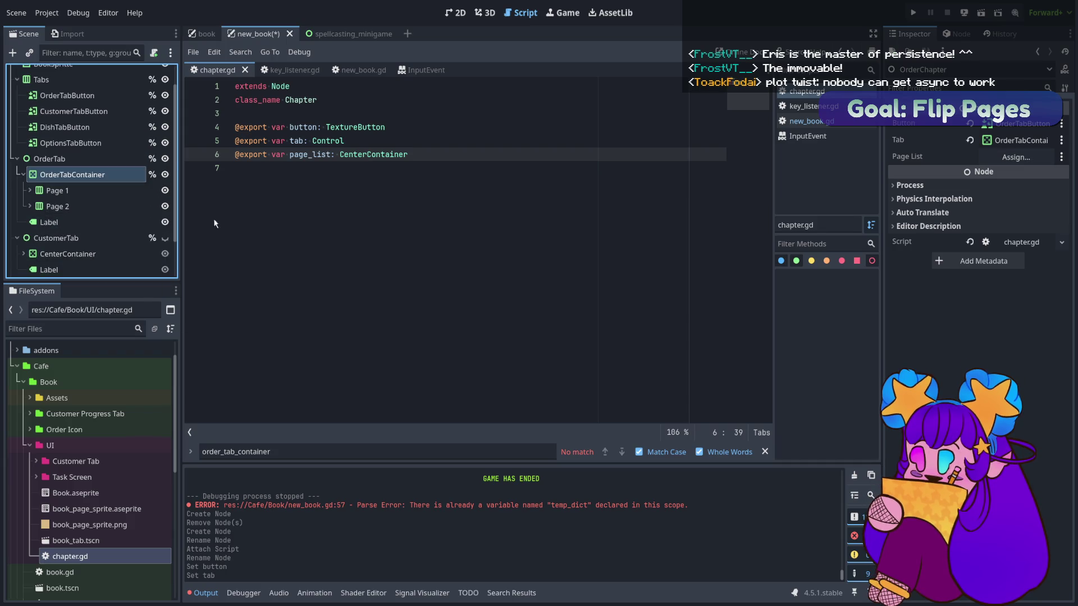
pyautogui.click(970, 140)
pyautogui.moveTo(110, 174)
pyautogui.mouseDown()
pyautogui.moveTo(599, 226)
pyautogui.moveTo(1011, 157)
pyautogui.mouseUp()
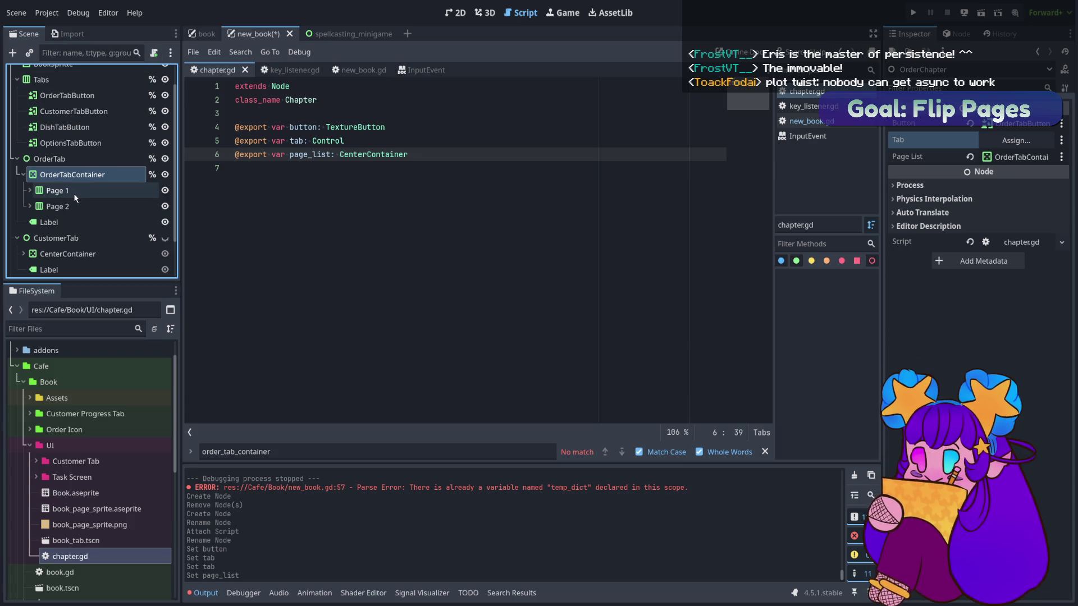
# - Assign OrderTab as OrderChapter's Tab, then bring up new_book.gd
pyautogui.scroll(1, 75, 196)
pyautogui.moveTo(73, 187); pyautogui.dragTo(66, 190)
pyautogui.scroll(-3, 66, 191)
pyautogui.click(59, 269)
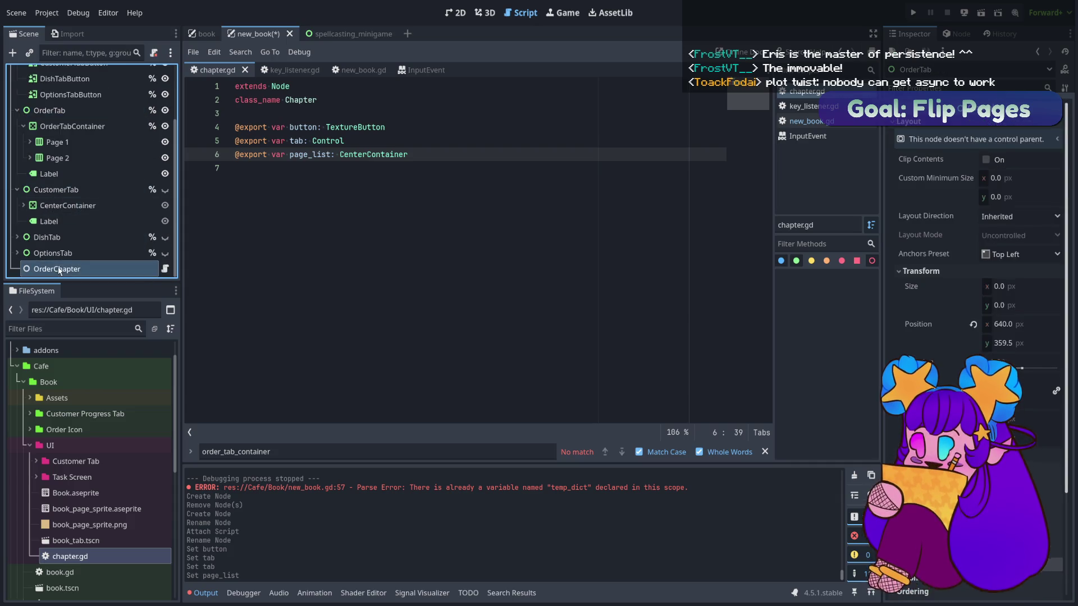
pyautogui.moveTo(55, 113)
pyautogui.mouseDown()
pyautogui.moveTo(491, 171)
pyautogui.moveTo(833, 179)
pyautogui.moveTo(955, 143)
pyautogui.mouseUp()
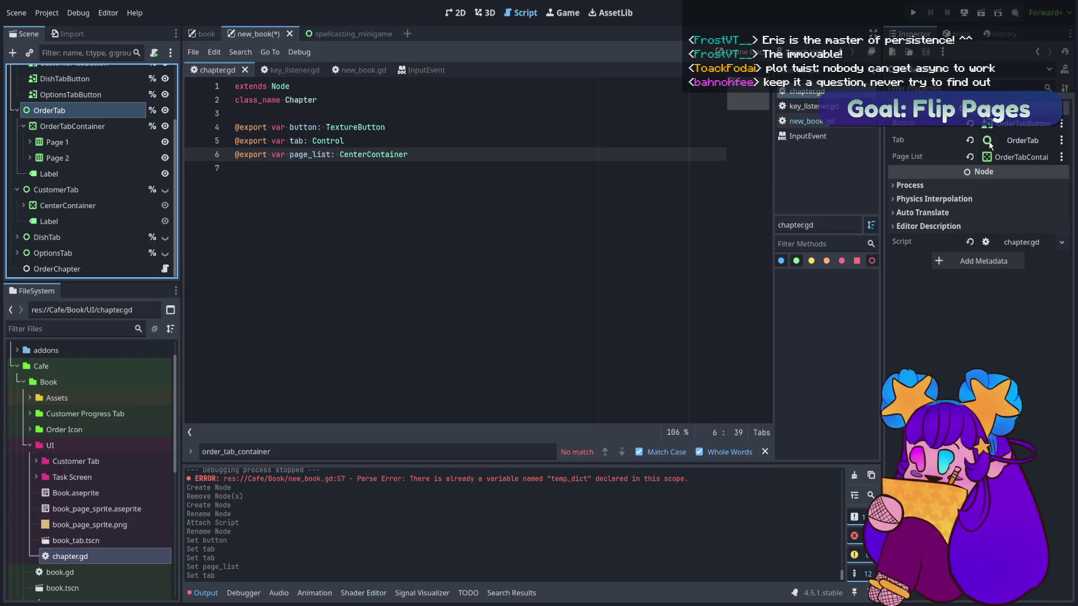
pyautogui.scroll(3, 135, 96)
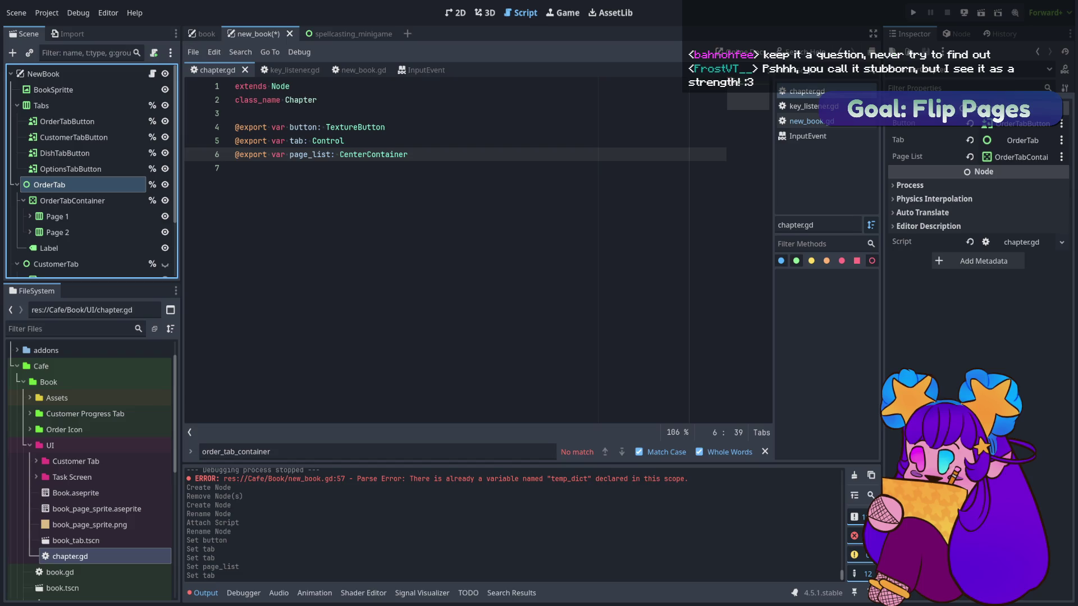
pyautogui.click(152, 73)
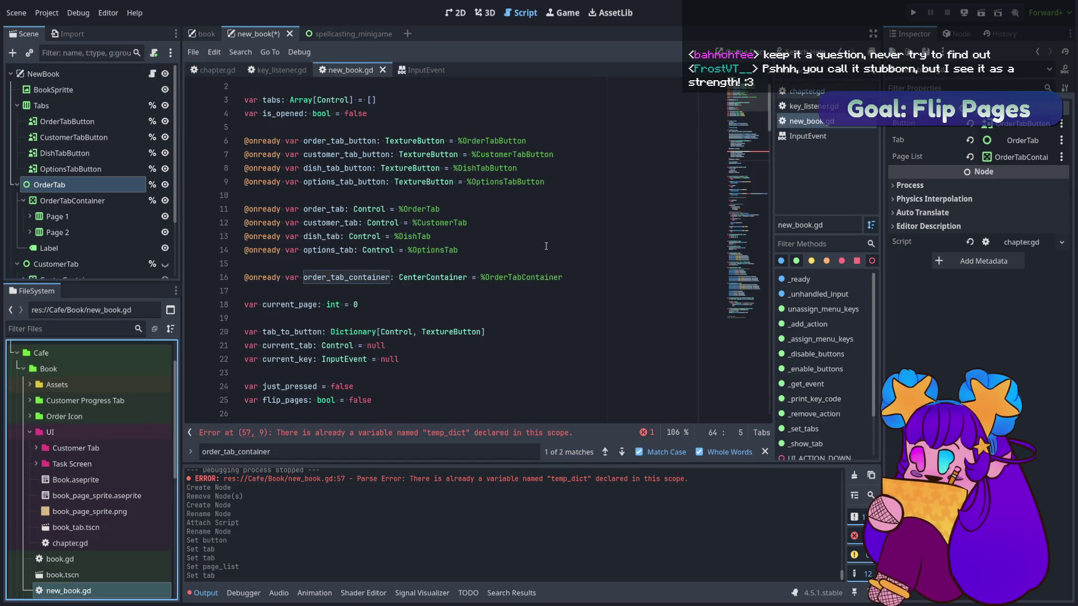
# - Delete the order_tab_container, order_tab_button and order_tab declarations and leftover blank lines
pyautogui.moveTo(571, 276)
pyautogui.mouseDown()
pyautogui.moveTo(348, 306)
pyautogui.moveTo(245, 277)
pyautogui.mouseUp()
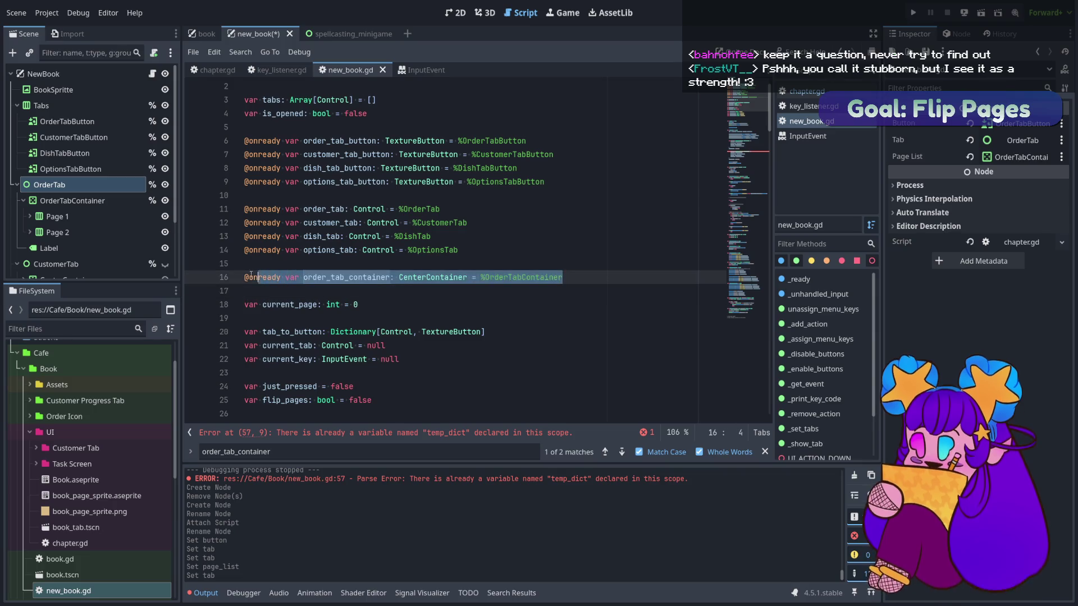
pyautogui.press('BackSpace')
pyautogui.moveTo(245, 126)
pyautogui.mouseDown()
pyautogui.moveTo(530, 140)
pyautogui.moveTo(311, 141)
pyautogui.moveTo(245, 127)
pyautogui.mouseUp()
pyautogui.click(530, 141)
pyautogui.press('BackSpace')
pyautogui.click(463, 215)
pyautogui.moveTo(462, 215); pyautogui.dragTo(233, 208)
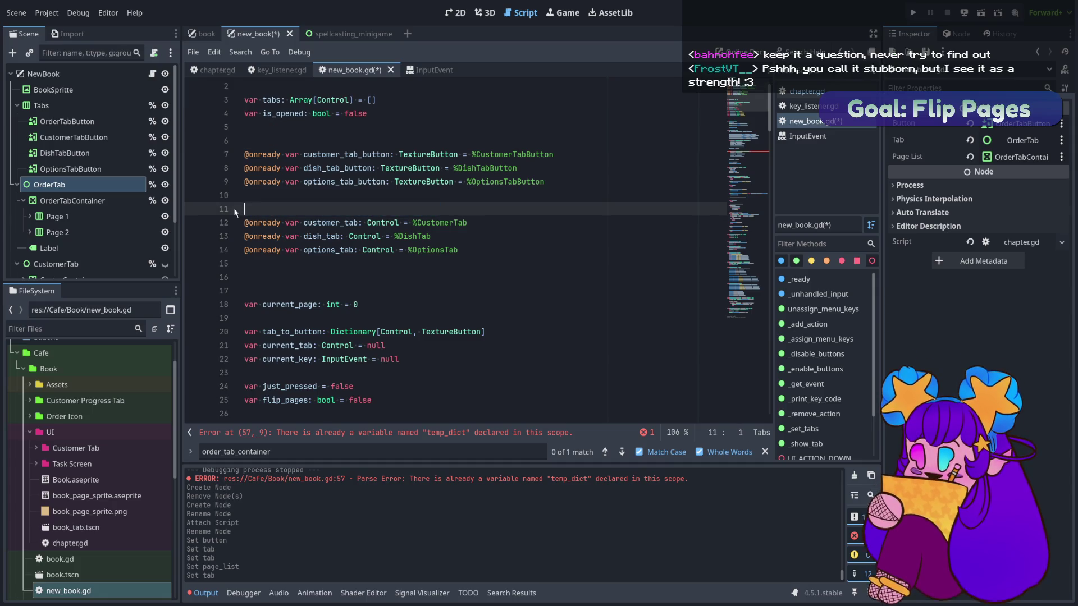
pyautogui.press('BackSpace')
pyautogui.moveTo(249, 249); pyautogui.dragTo(270, 271)
pyautogui.press('BackSpace')
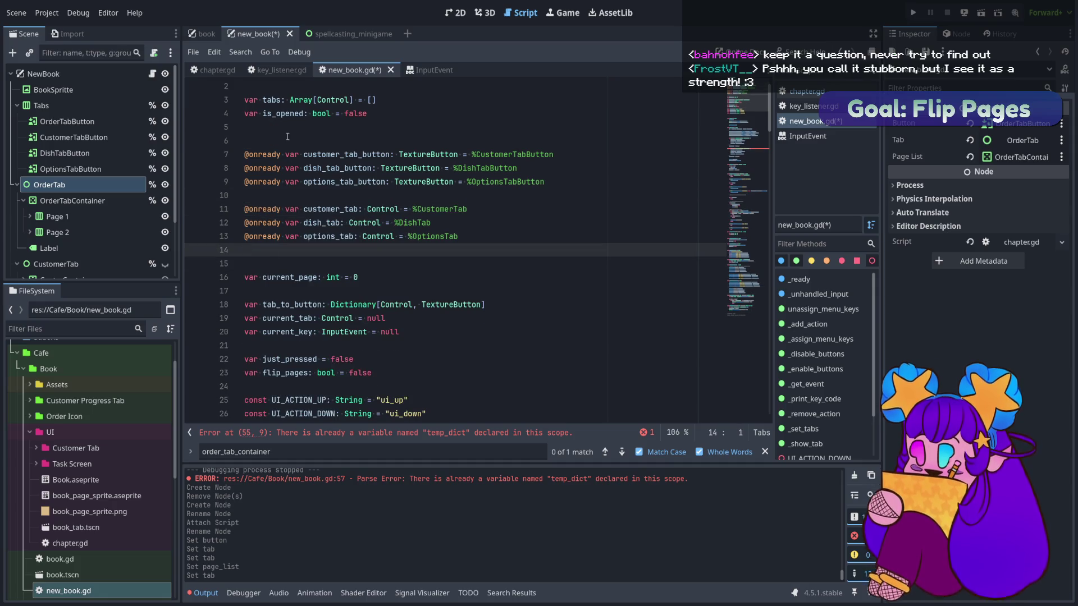
pyautogui.click(247, 140)
pyautogui.press('Return')
pyautogui.press('Up')
pyautogui.scroll(-3, 79, 236)
pyautogui.click(92, 268)
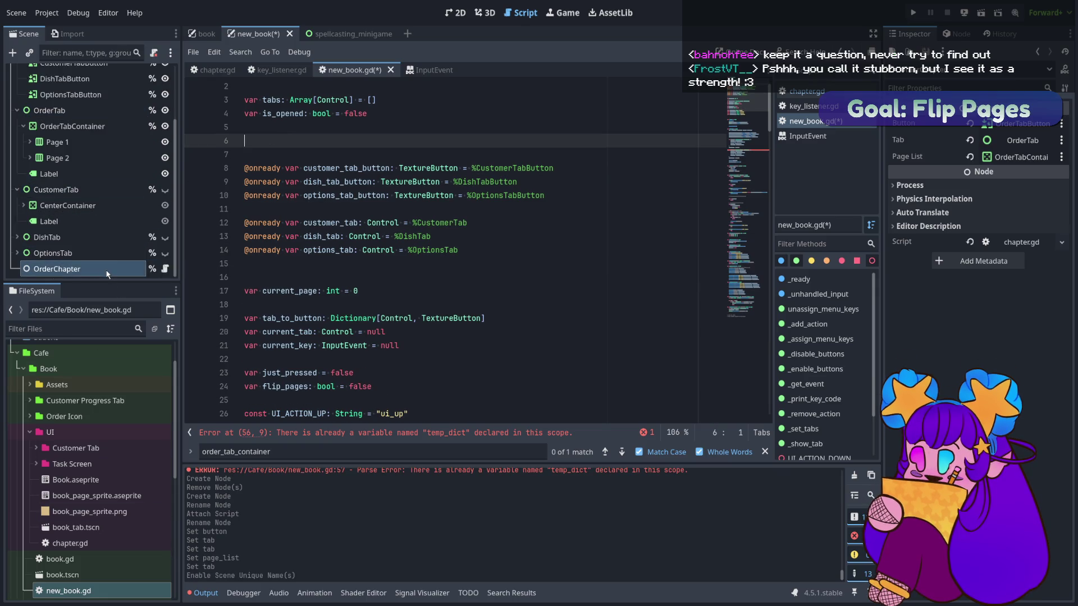
pyautogui.moveTo(96, 269); pyautogui.dragTo(273, 138)
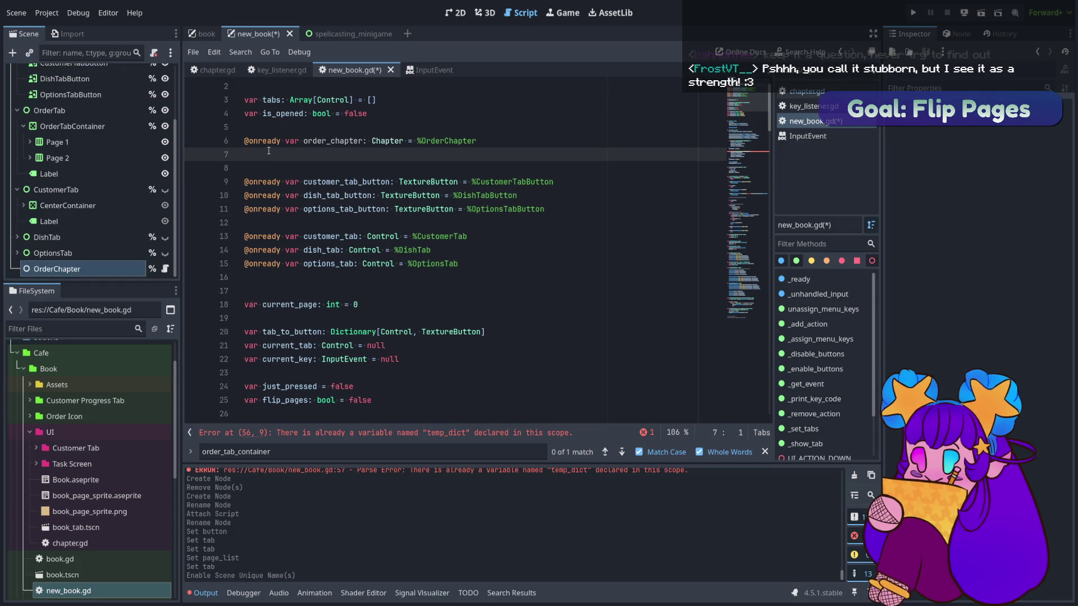
pyautogui.doubleClick(322, 141)
pyautogui.hotkey('ctrl', 'c')
pyautogui.hotkey('ctrl', 's')
pyautogui.moveTo(740, 113); pyautogui.dragTo(740, 157)
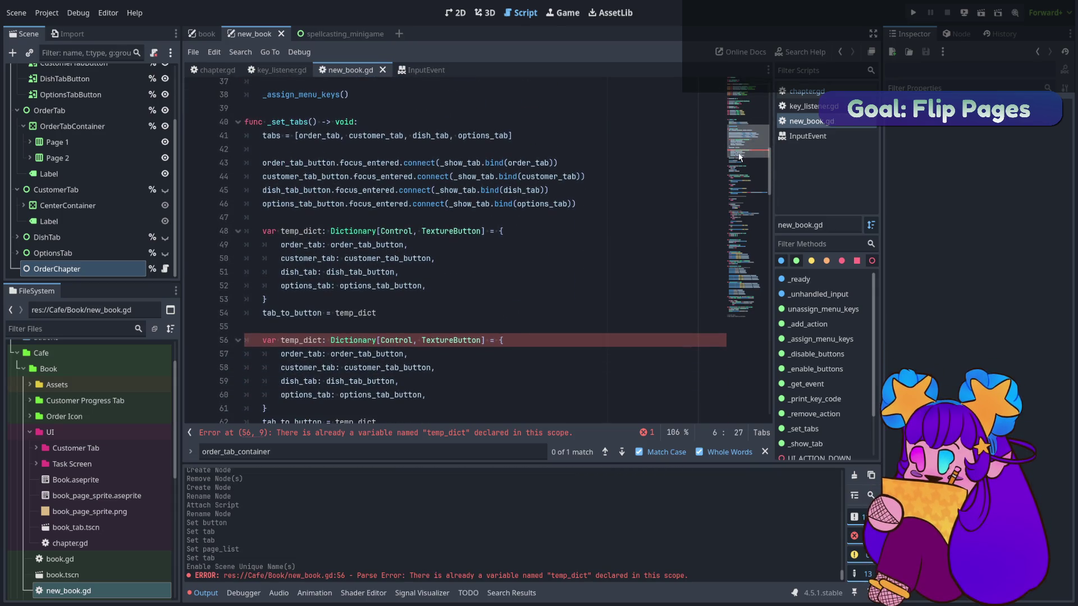
# - Rewrite line 43 to use order_chapter.button and bind(order_chapter.tab)
pyautogui.doubleClick(314, 163)
pyautogui.hotkey('ctrl', 'v')
pyautogui.write('.button')
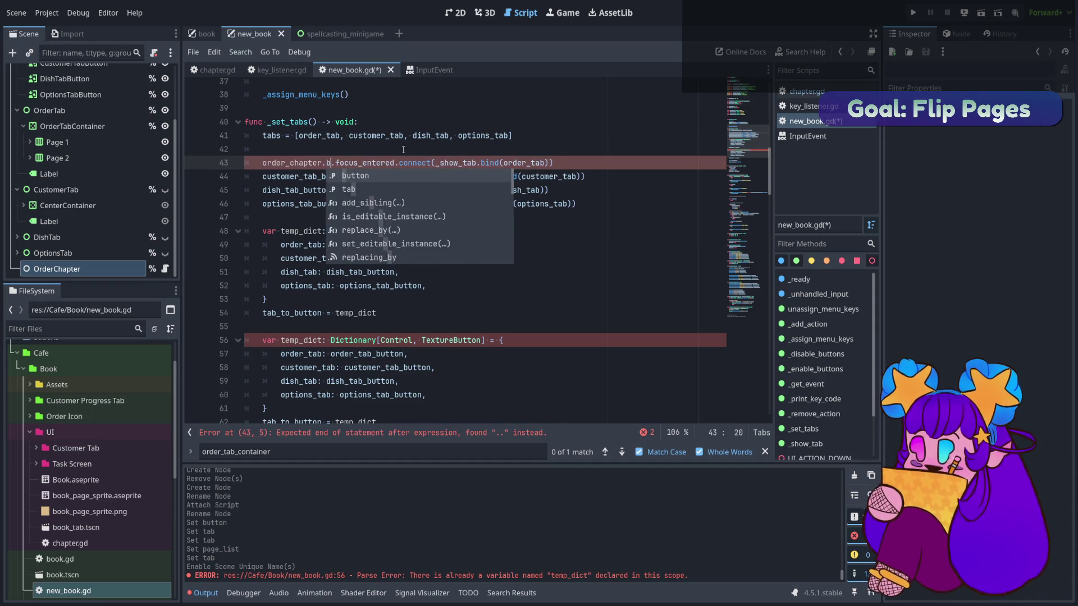
pyautogui.press('Return')
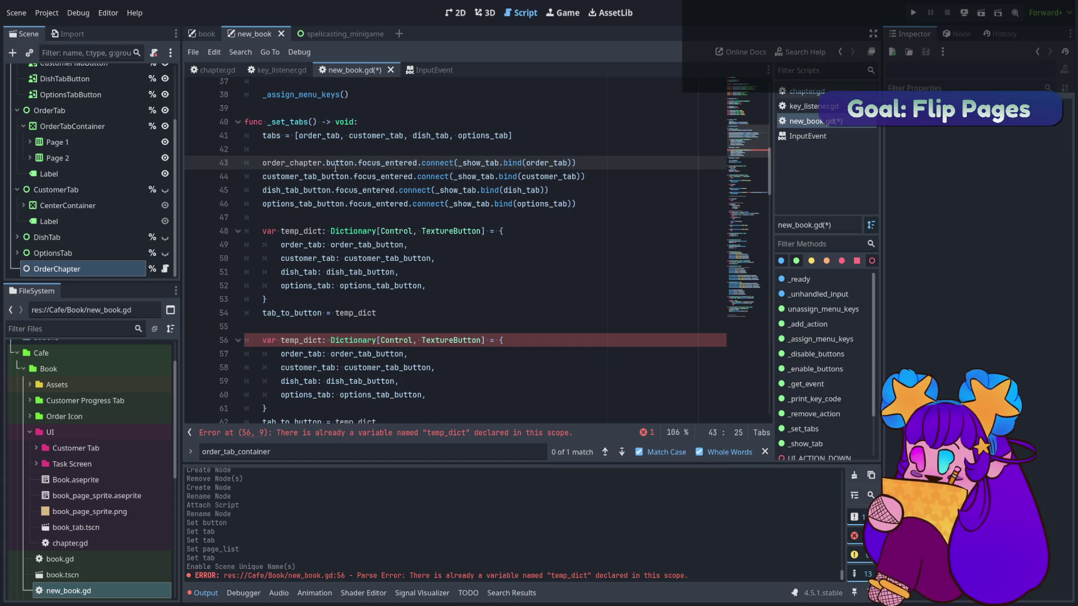
pyautogui.moveTo(323, 163); pyautogui.dragTo(262, 164)
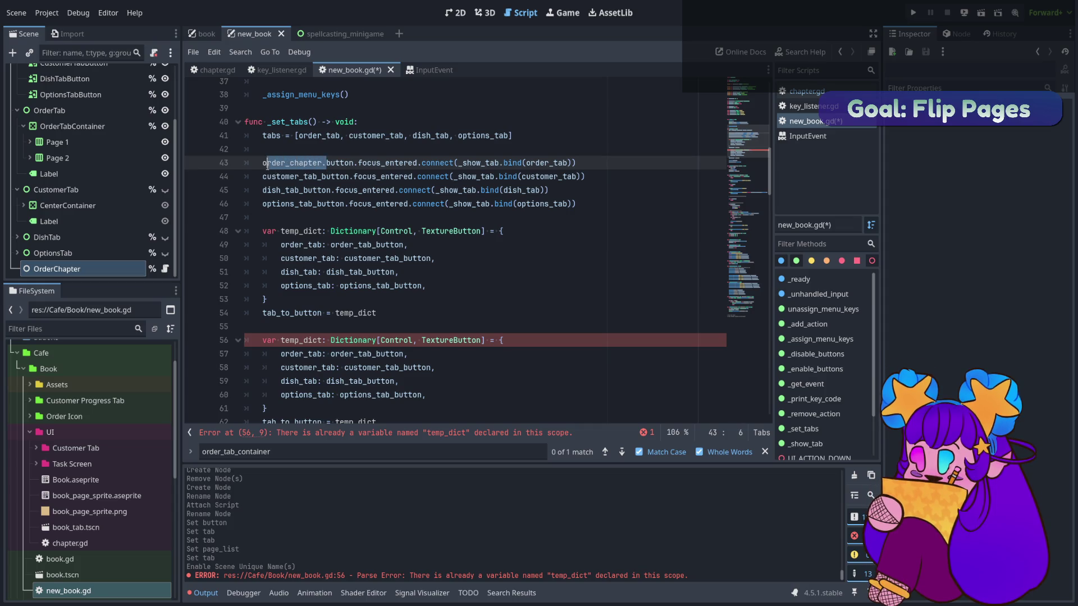
pyautogui.hotkey('ctrl', 'c')
pyautogui.click(529, 166)
pyautogui.hotkey('ctrl', 'v')
pyautogui.write('.')
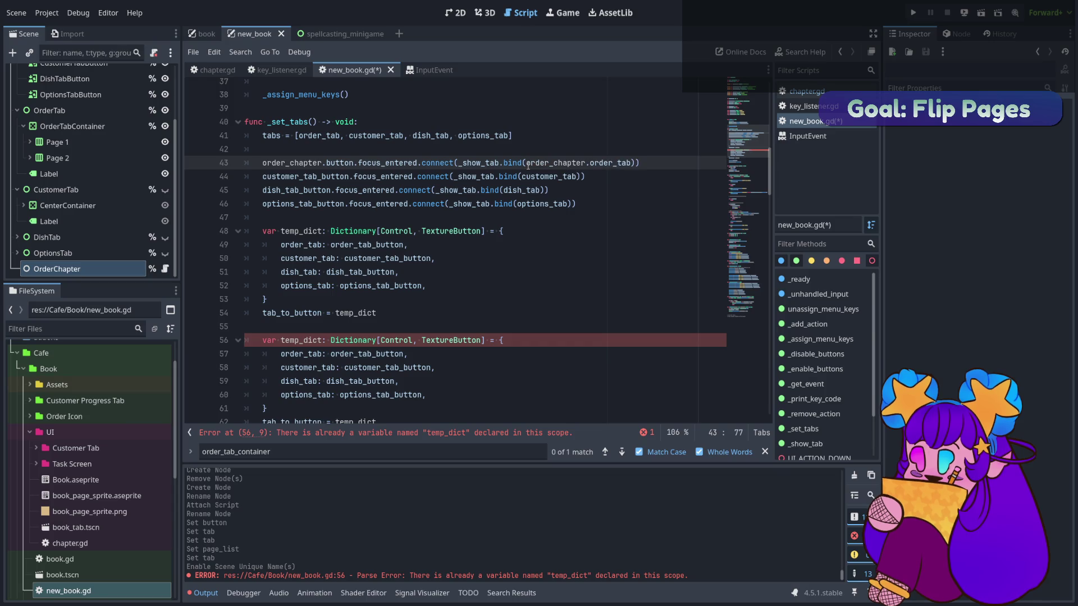
pyautogui.doubleClick(614, 162)
pyautogui.write('tab')
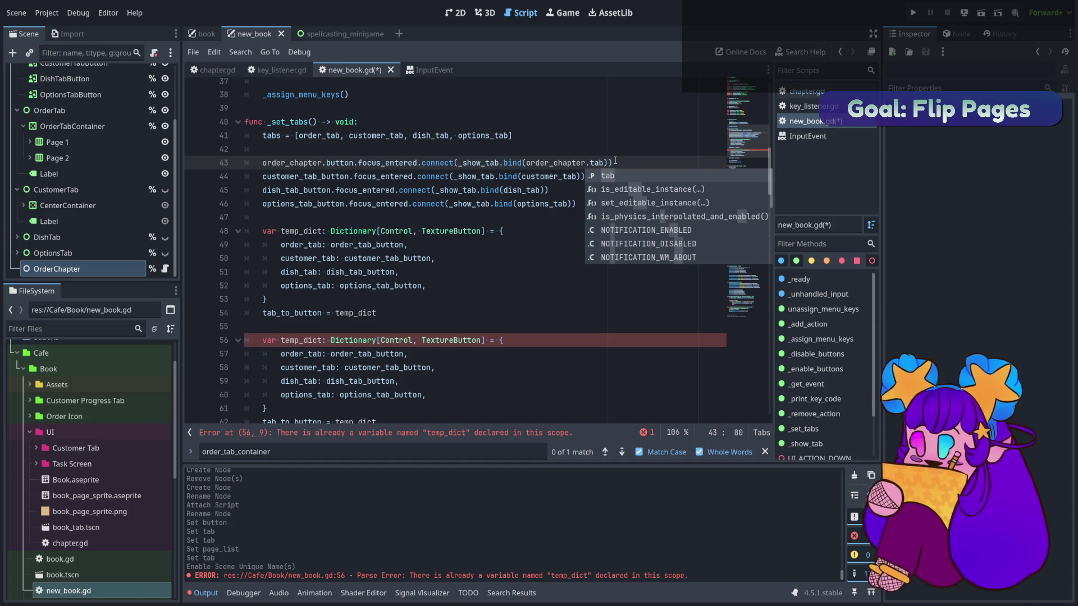
# - Delete the duplicated temp_dict block in _set_tabs
pyautogui.click(505, 321)
pyautogui.scroll(-2, 384, 331)
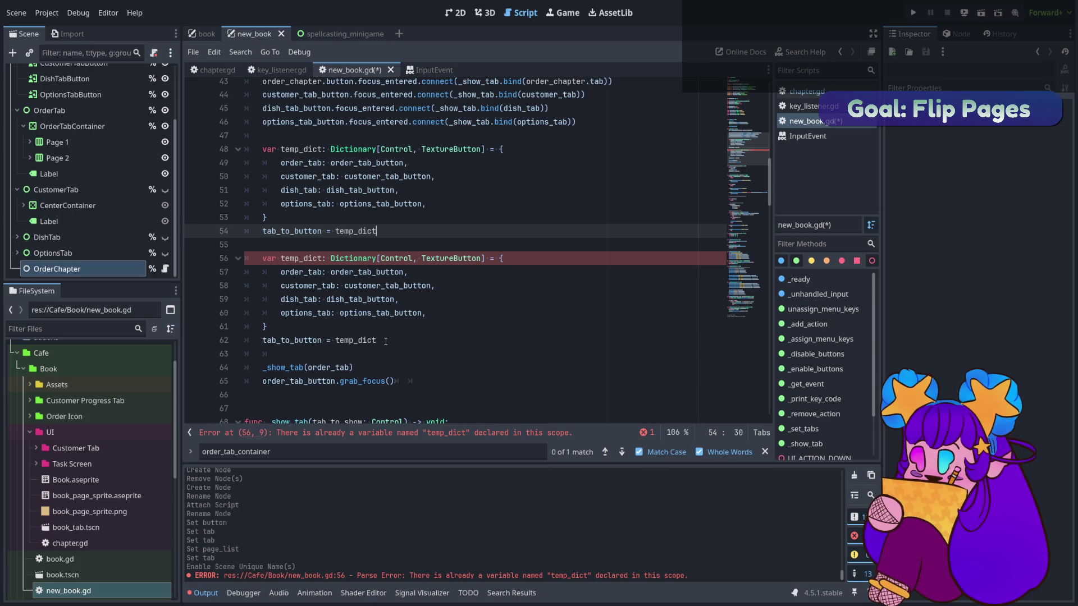
pyautogui.moveTo(358, 272)
pyautogui.mouseDown()
pyautogui.moveTo(371, 273)
pyautogui.moveTo(363, 299)
pyautogui.mouseUp()
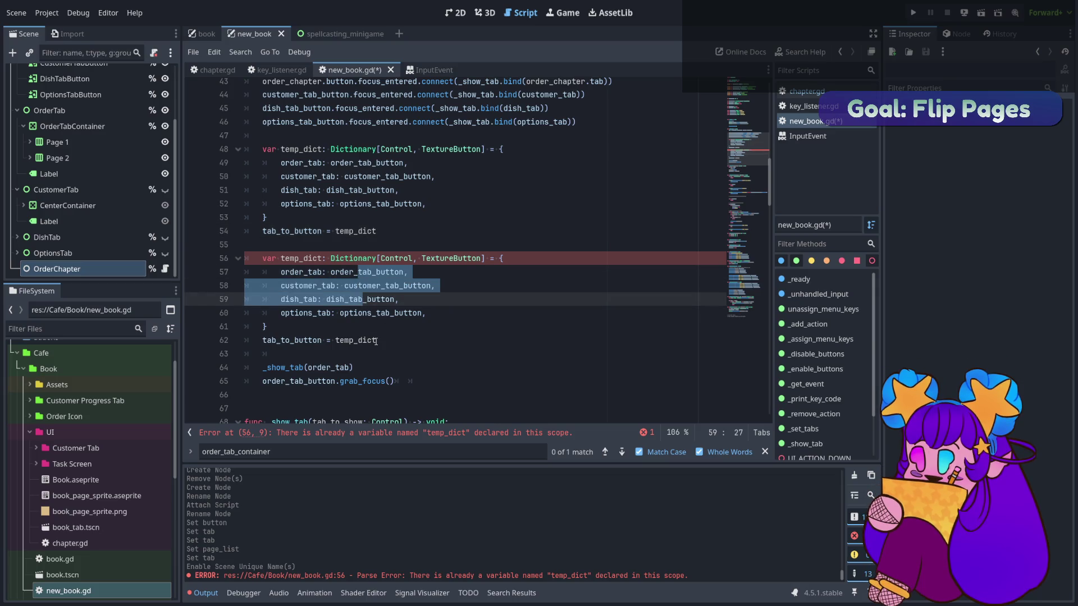
pyautogui.click(117, 268)
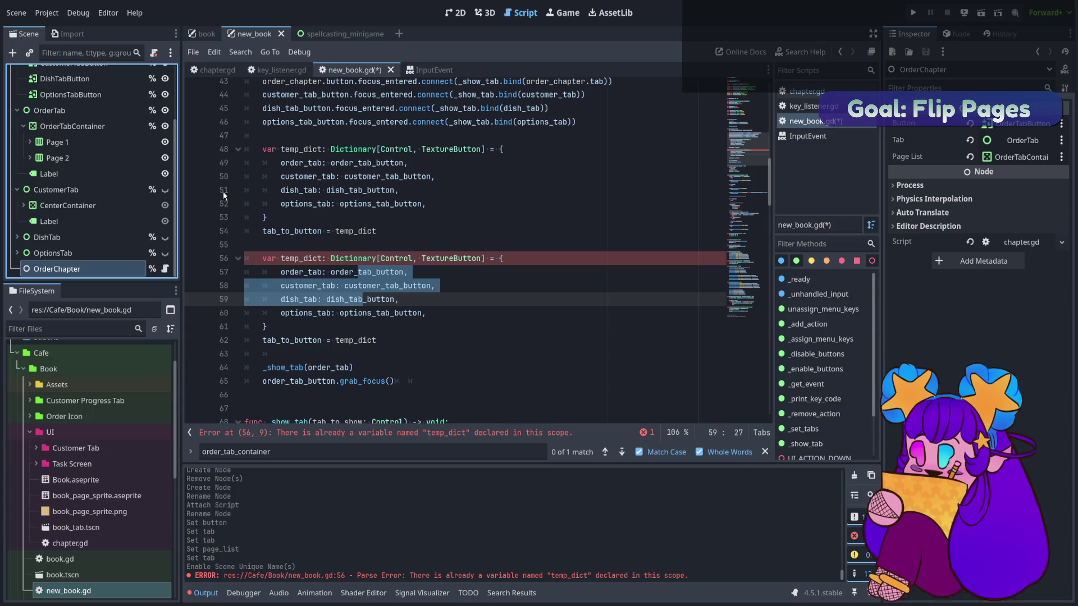
pyautogui.moveTo(227, 245)
pyautogui.mouseDown()
pyautogui.moveTo(228, 340)
pyautogui.moveTo(228, 245)
pyautogui.mouseUp()
pyautogui.press('Delete')
pyautogui.scroll(5, 358, 193)
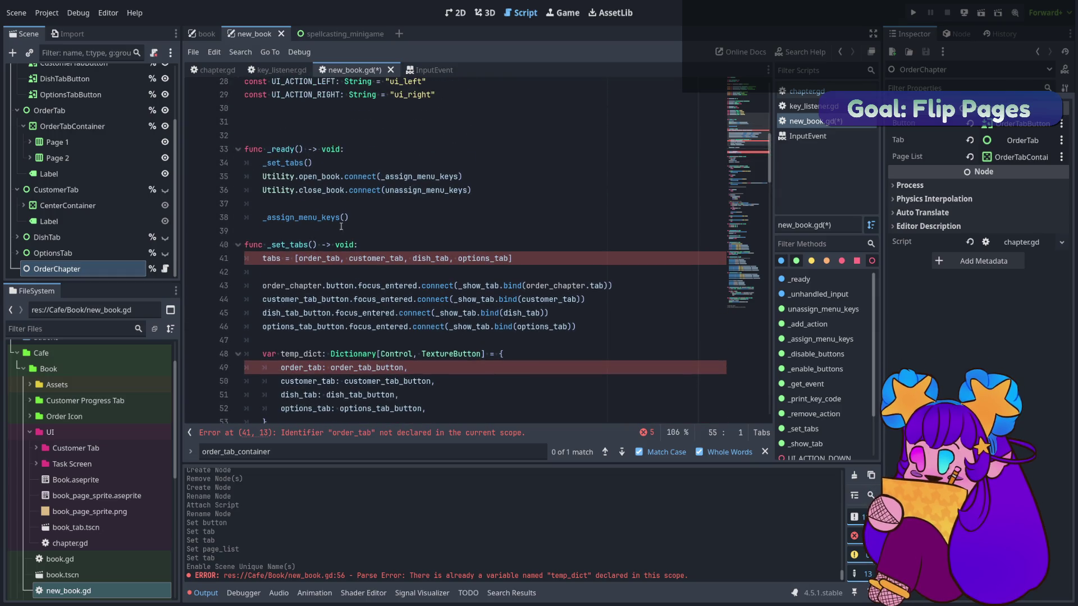
# - Use order_chapter.tab in the tabs list and order_chapter.tab/order_chapter.button in temp_dict
pyautogui.doubleClick(271, 259)
pyautogui.doubleClick(316, 259)
pyautogui.write('order_chapter.tab')
pyautogui.click(443, 204)
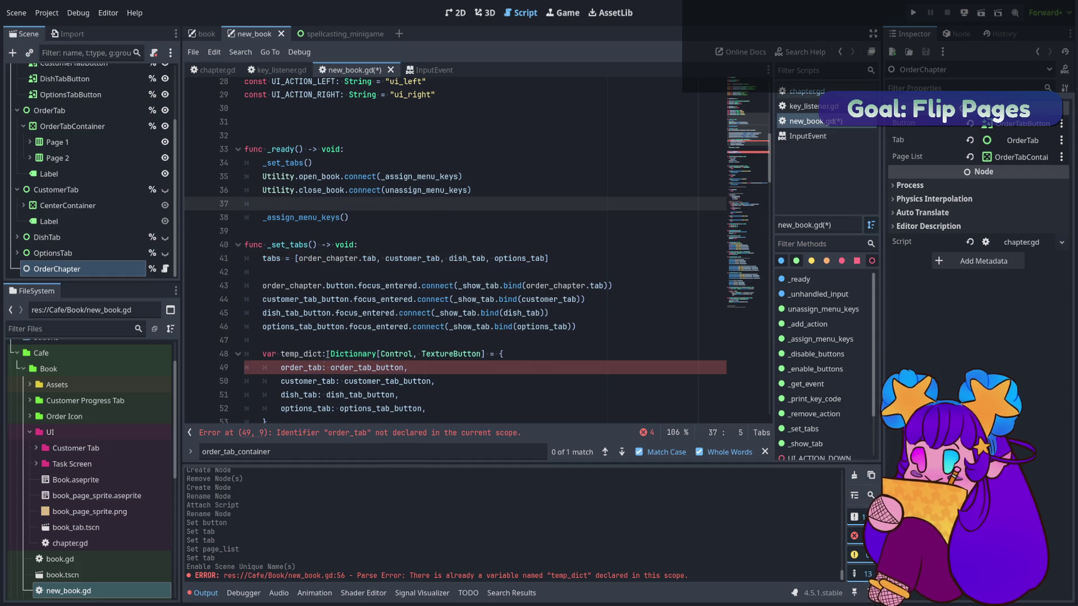
pyautogui.doubleClick(287, 368)
pyautogui.write('order_chapter.')
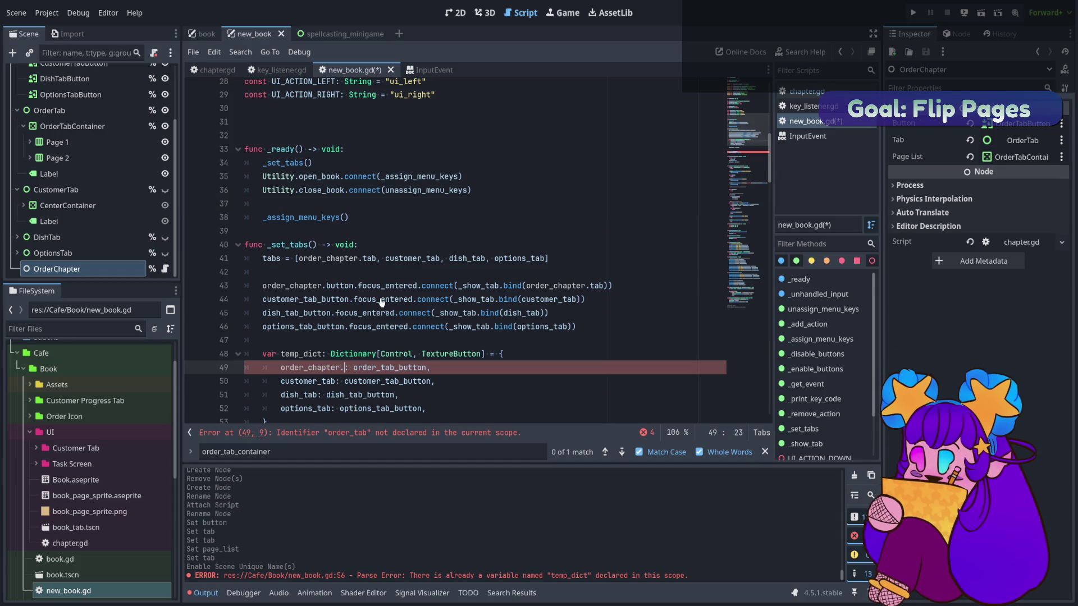
pyautogui.write('tab')
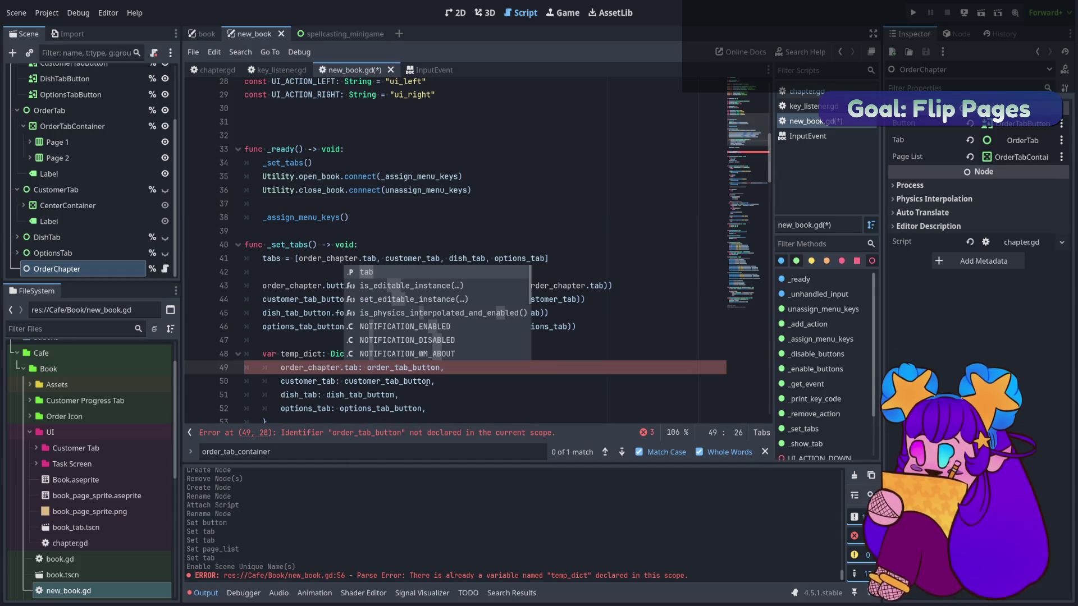
pyautogui.doubleClick(403, 368)
pyautogui.write('order_chapter.button')
# - Pass order_chapter.tab to _show_tab, make line 58 order_chapter.button.grab_focus(), and save
pyautogui.click(501, 327)
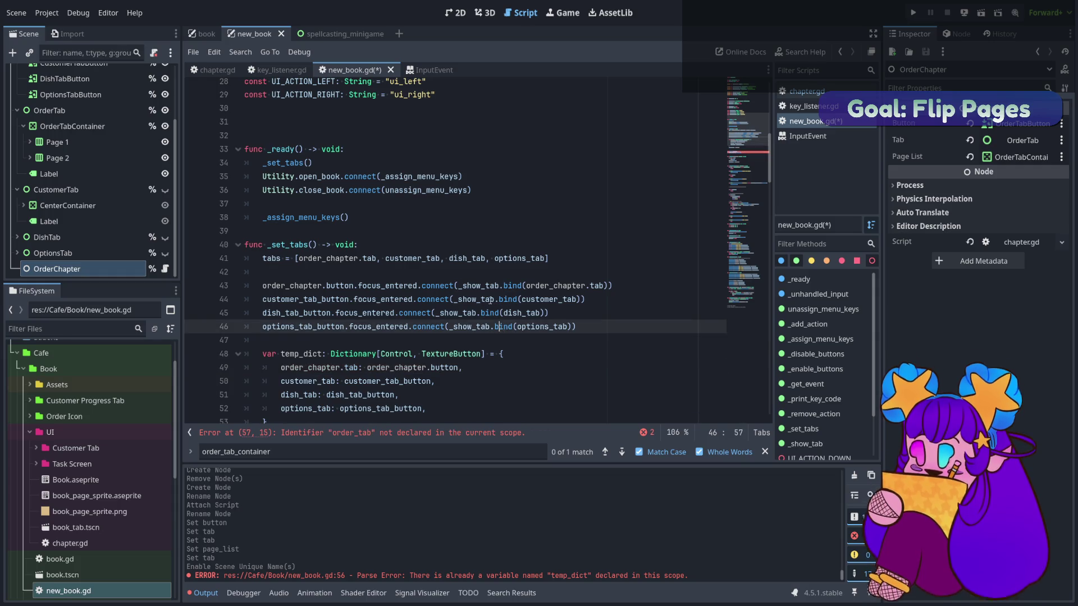
pyautogui.scroll(-4, 444, 247)
pyautogui.doubleClick(329, 313)
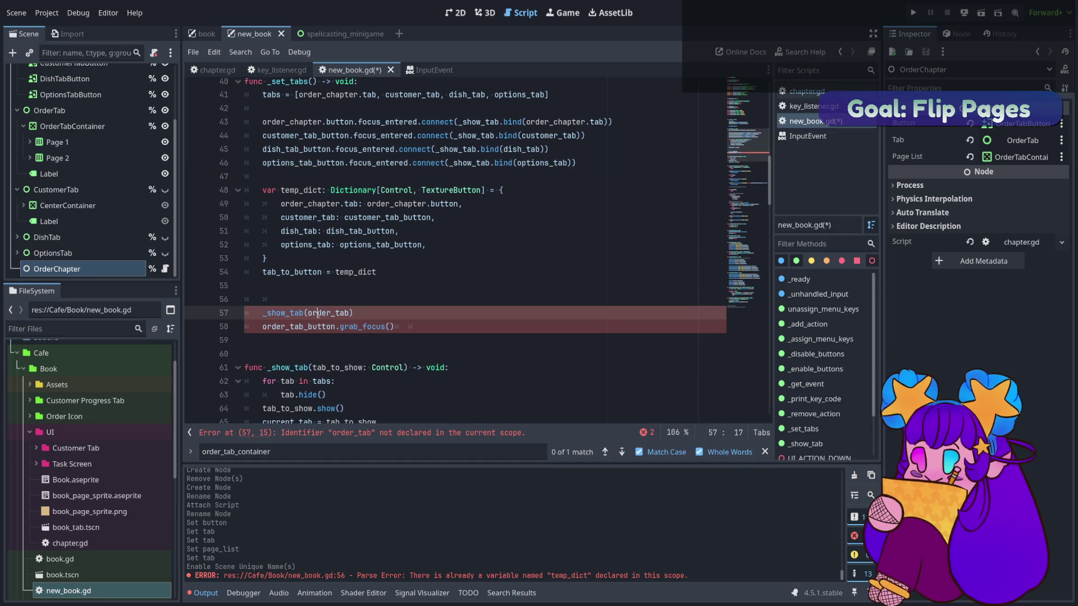
pyautogui.write('order_chapter.tab')
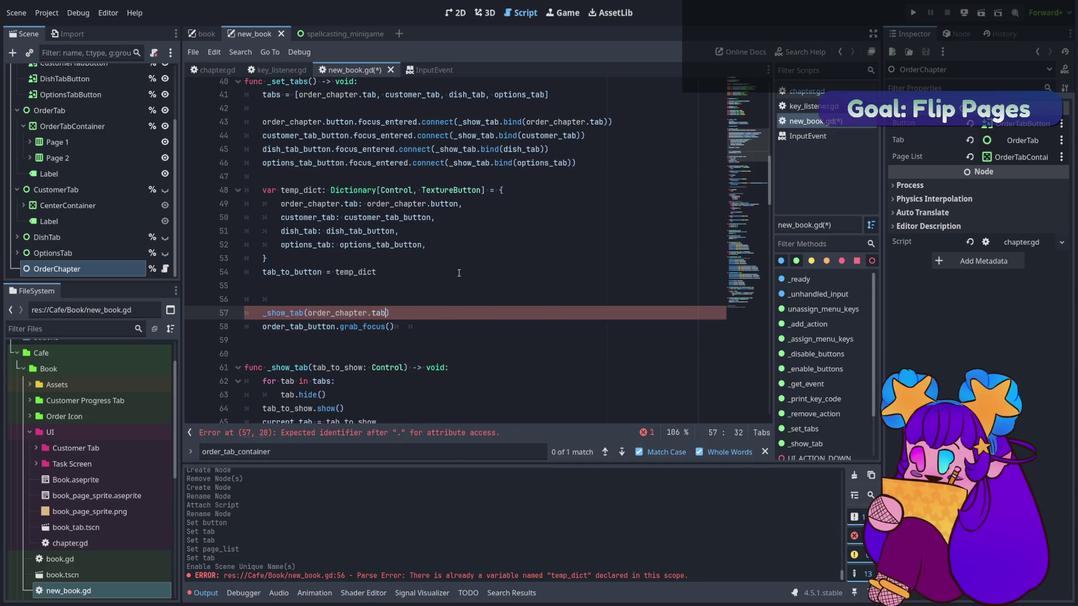
pyautogui.doubleClick(306, 327)
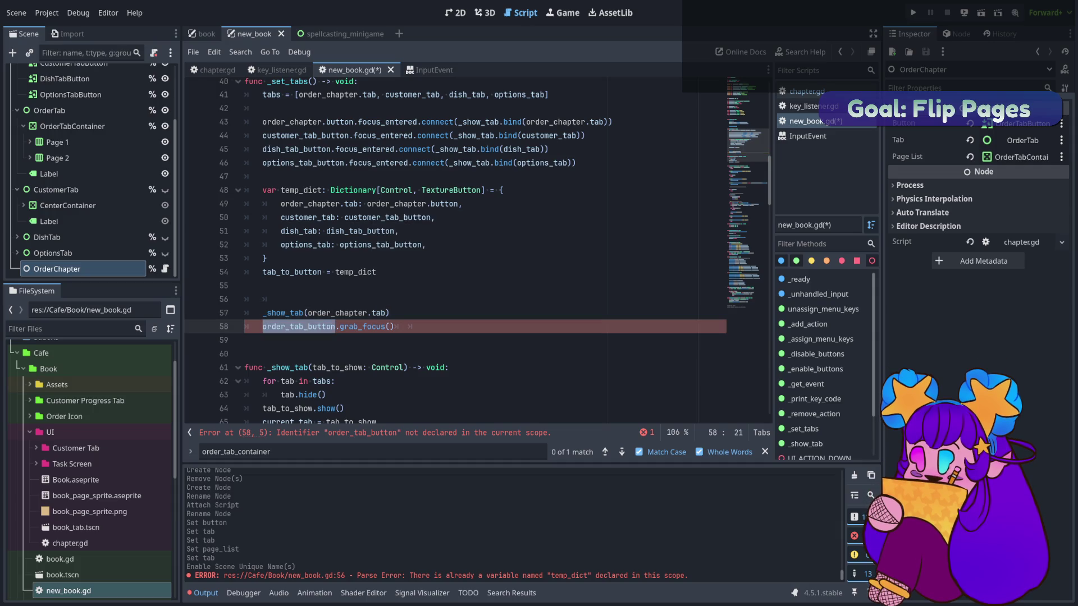
pyautogui.write('order_chapter.button')
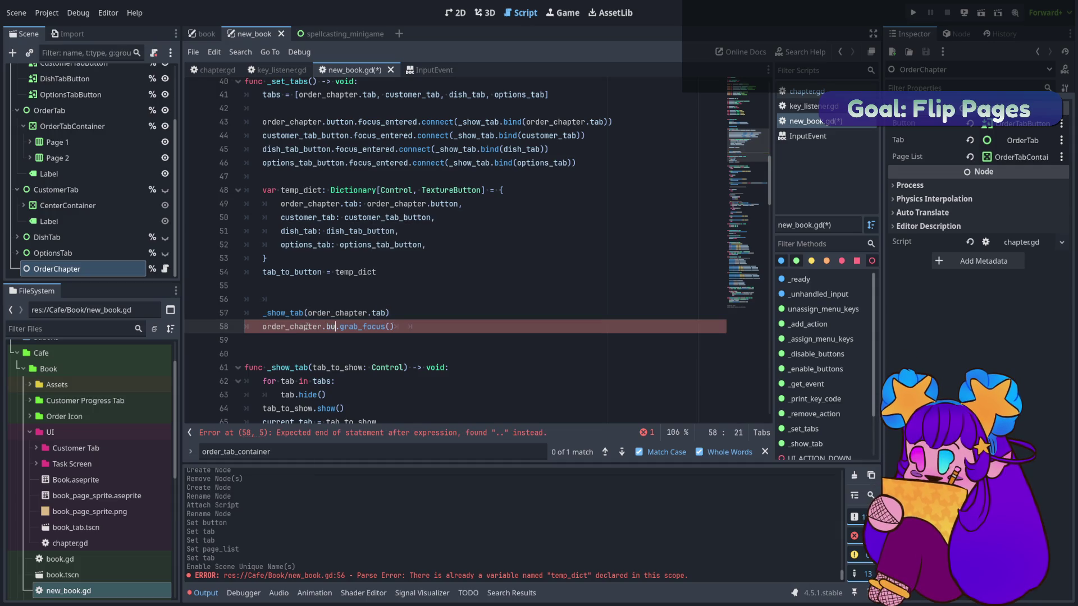
pyautogui.click(312, 326)
pyautogui.hotkey('ctrl', 's')
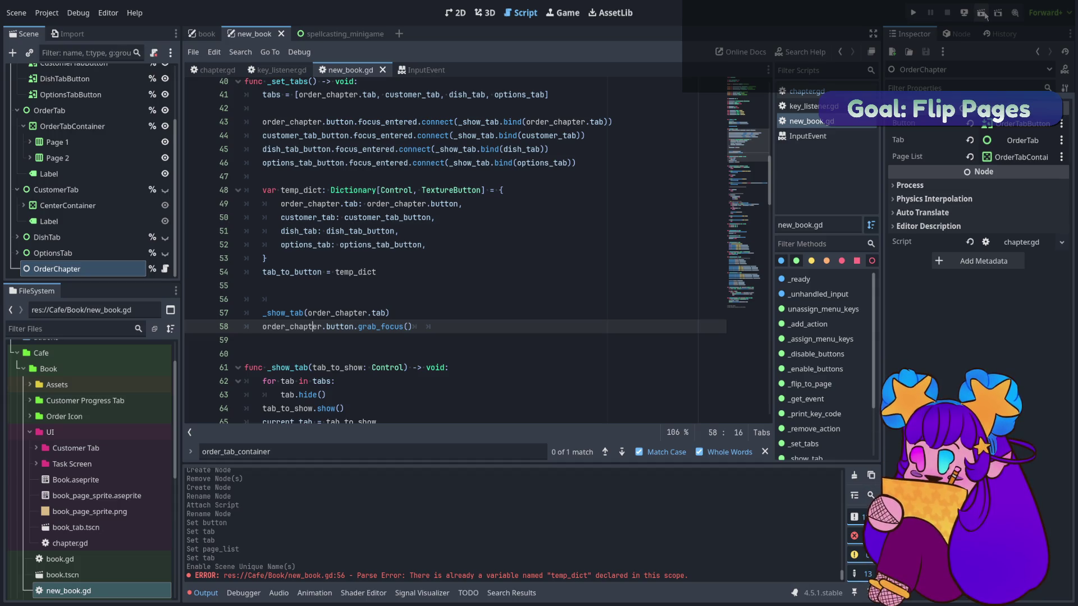
pyautogui.click(983, 14)
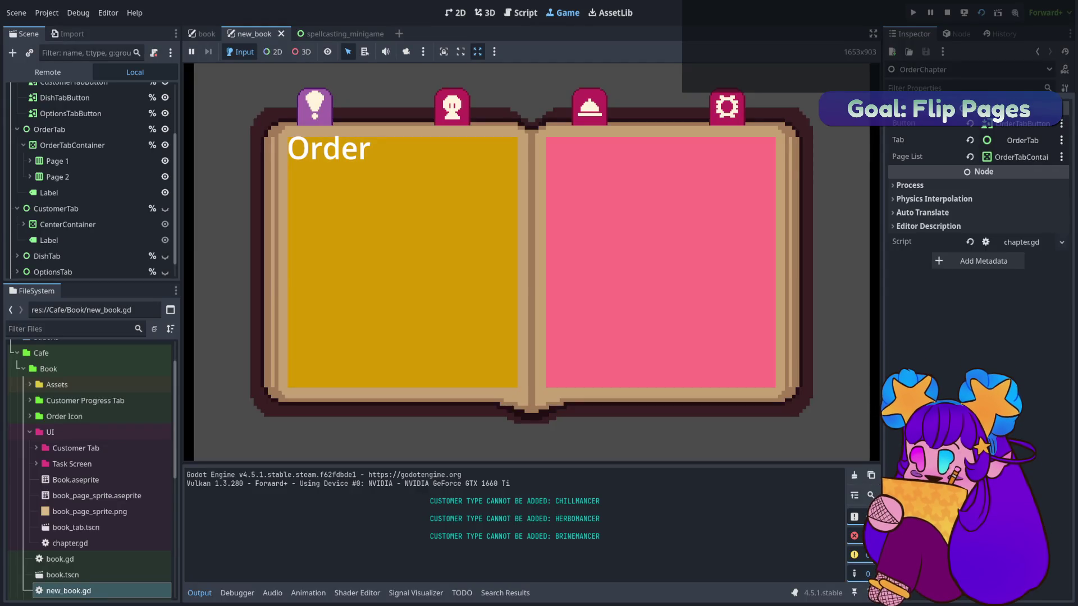
pyautogui.click(452, 106)
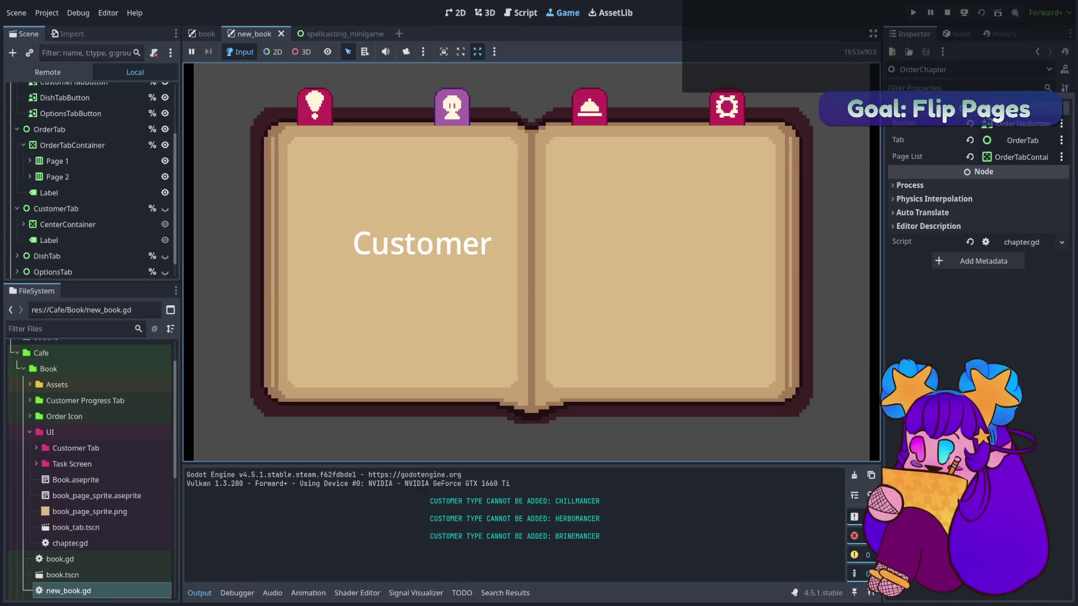
pyautogui.click(315, 107)
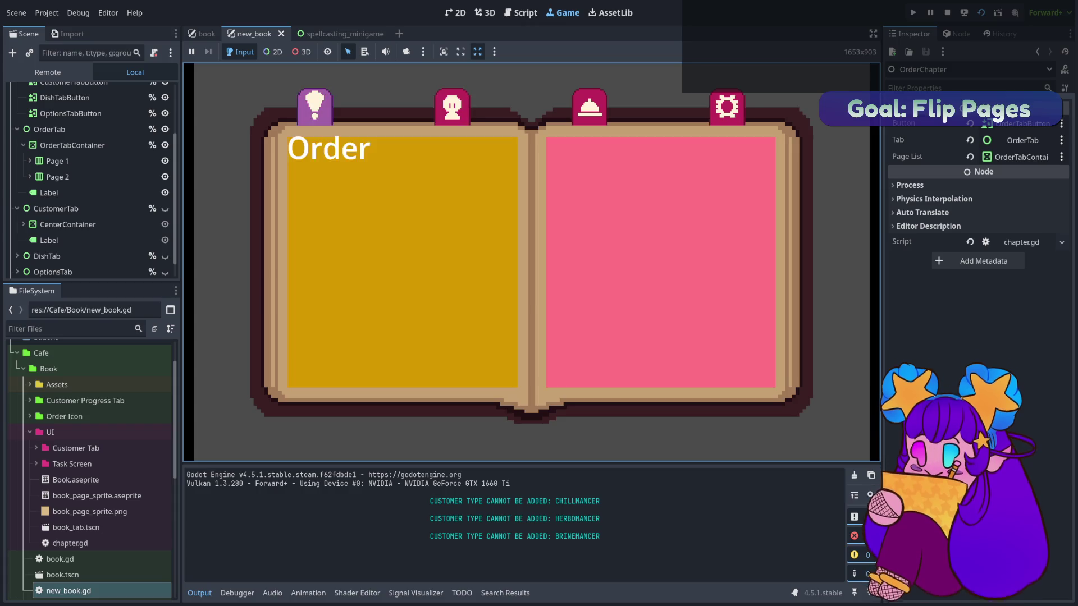
pyautogui.click(452, 107)
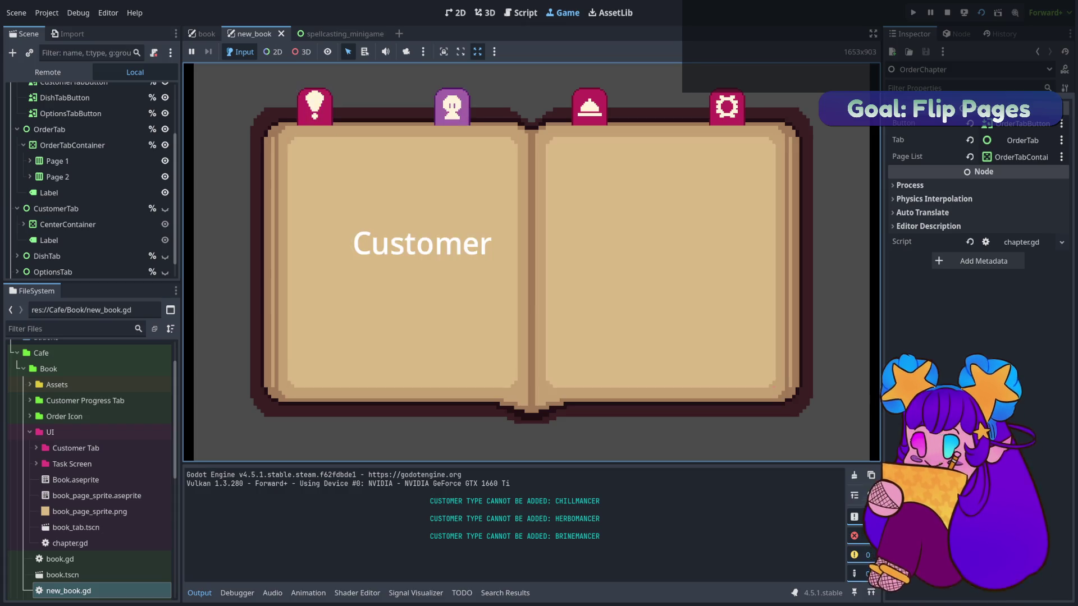
pyautogui.click(315, 107)
pyautogui.click(452, 107)
pyautogui.click(590, 107)
pyautogui.click(452, 107)
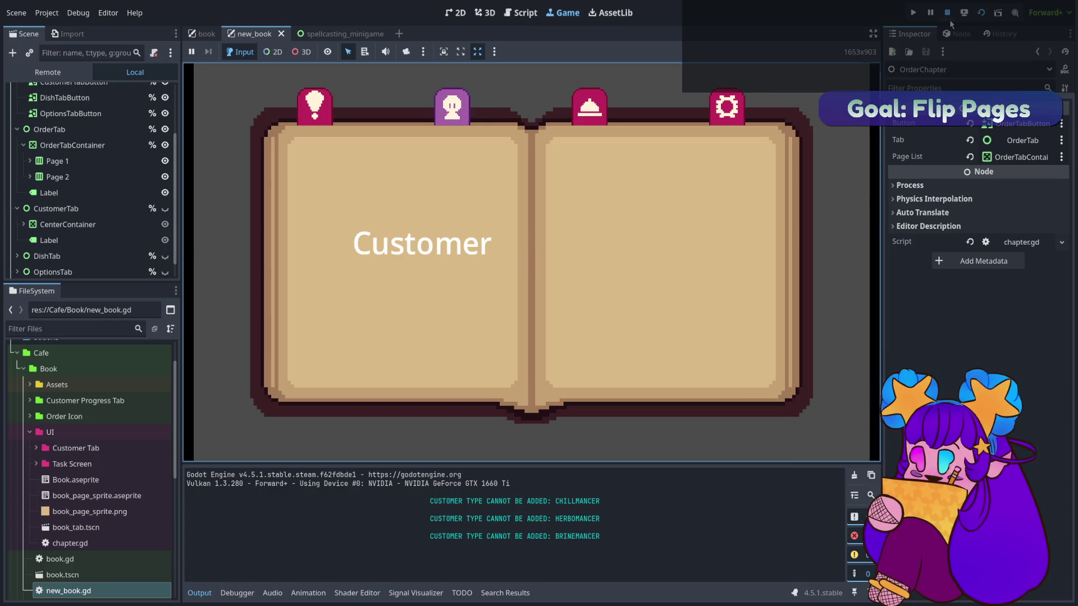
pyautogui.click(948, 14)
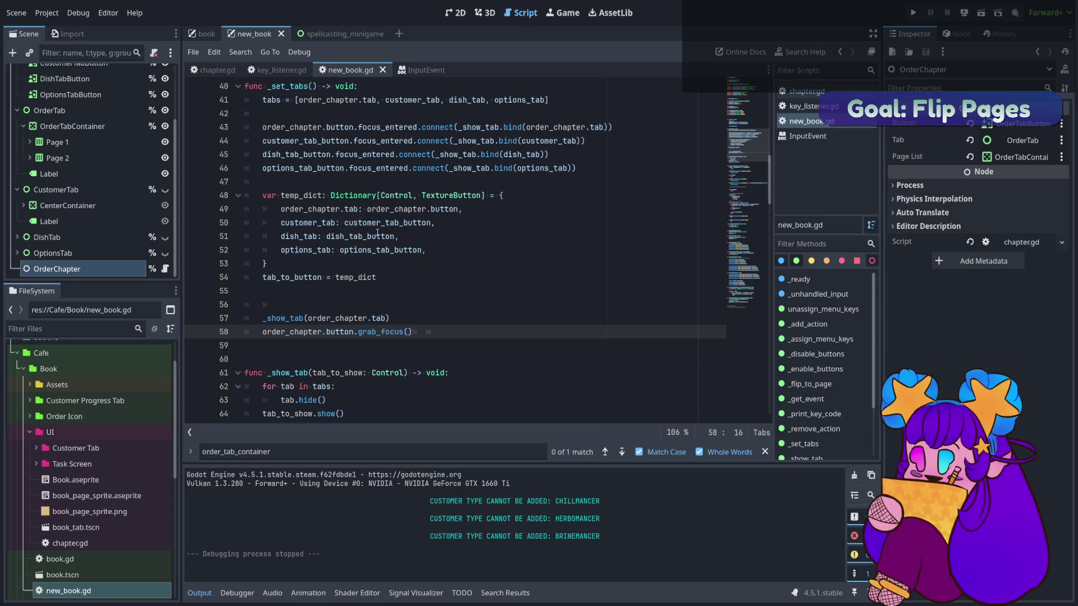
# - Duplicate OrderChapter into copies named CustomerChapter, DishChapter and OptionsChapter
pyautogui.click(28, 273)
pyautogui.hotkey('ctrl', 'd')
pyautogui.hotkey('ctrl', 'd')
pyautogui.hotkey('ctrl', 'd')
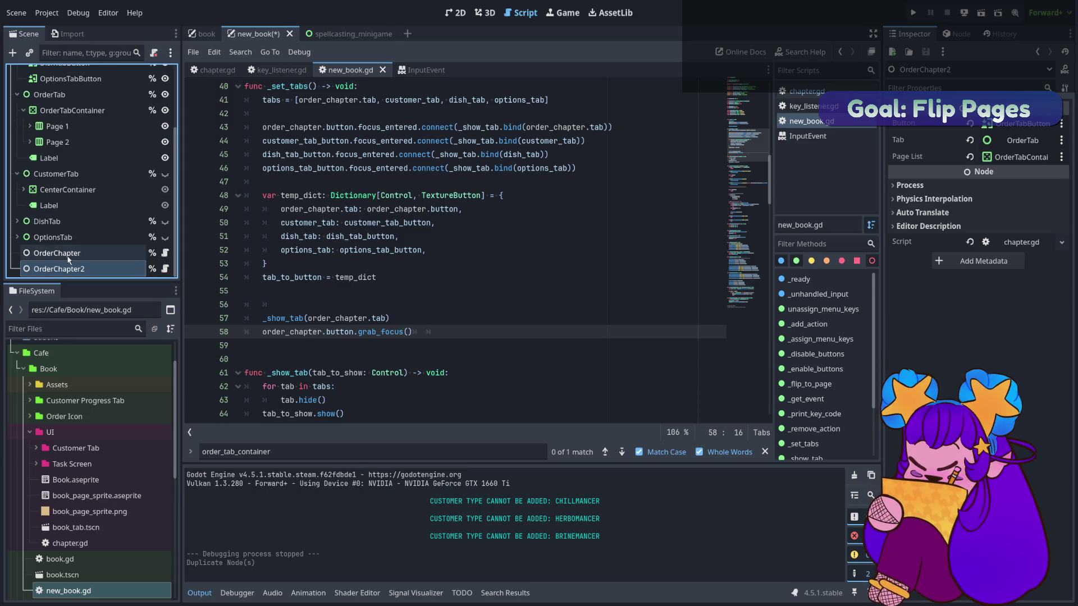
pyautogui.click(76, 238)
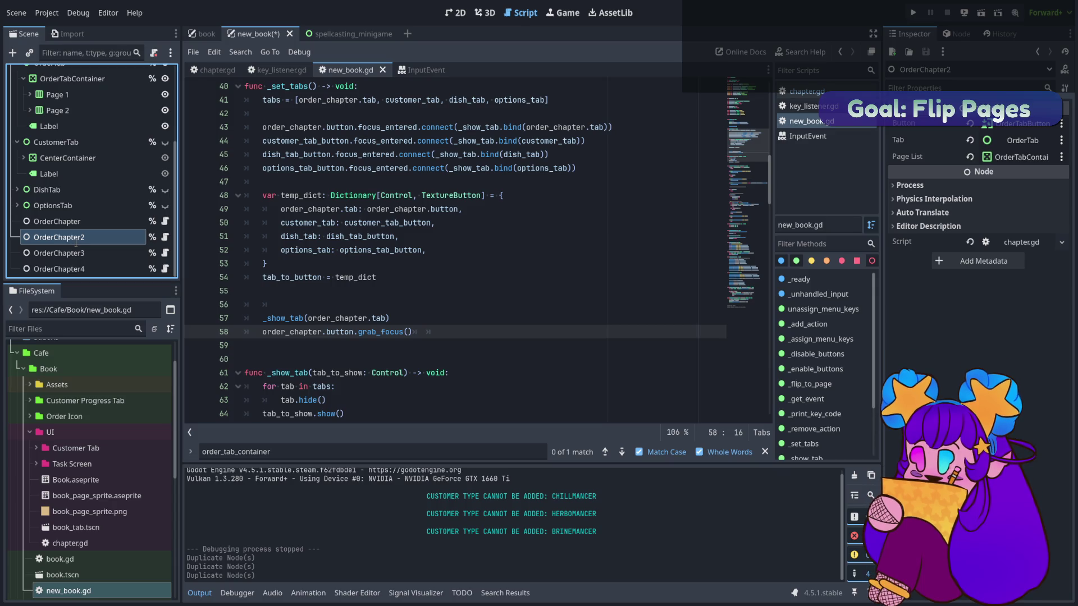
pyautogui.click(87, 256)
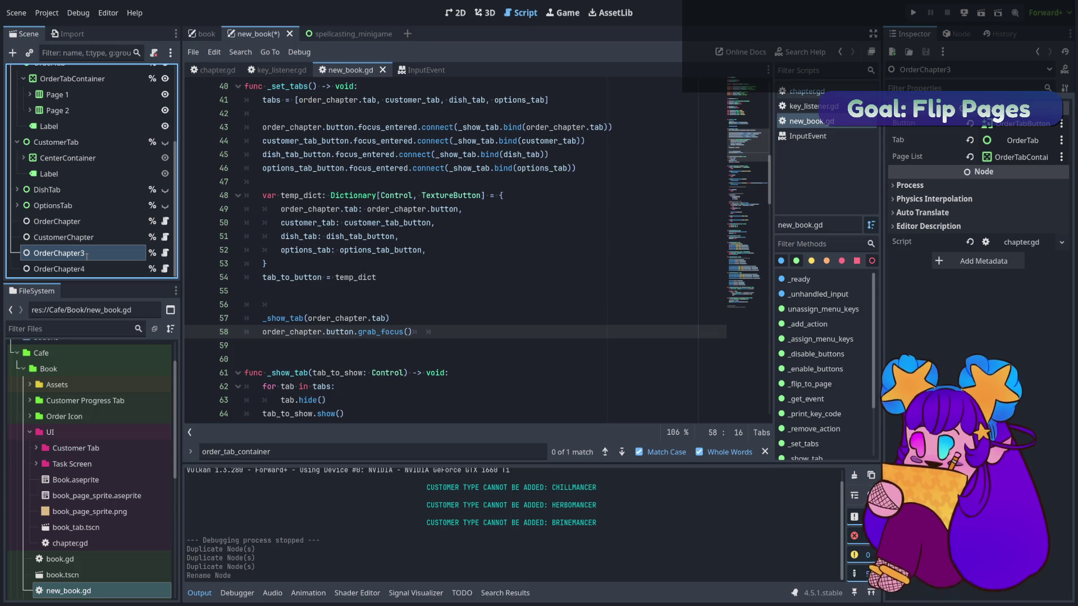
pyautogui.write('DishChapter')
pyautogui.click(100, 267)
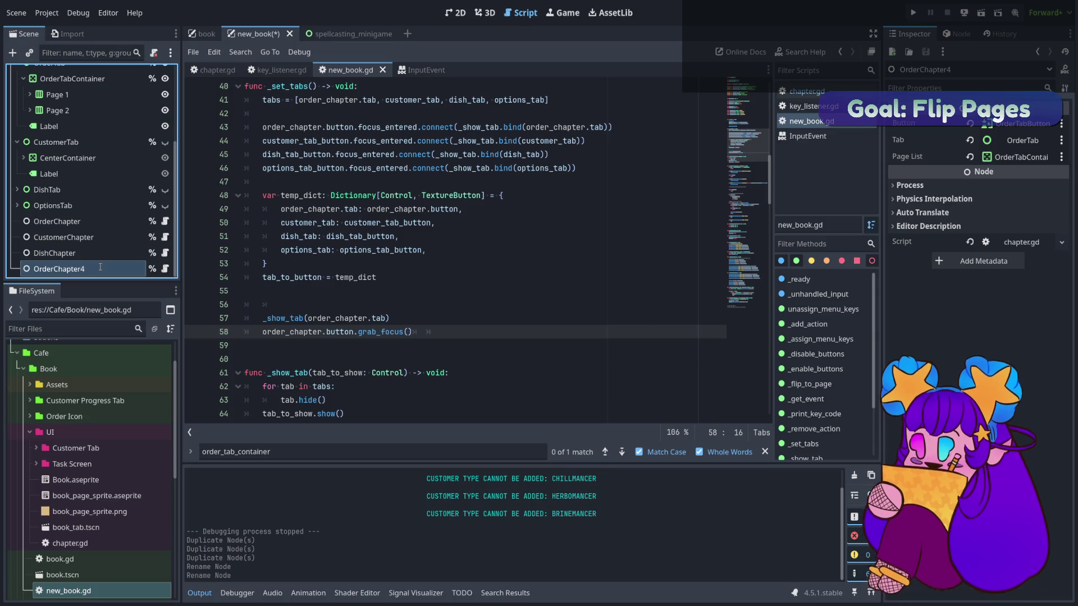
pyautogui.write('OptionsChapter')
pyautogui.press('Return')
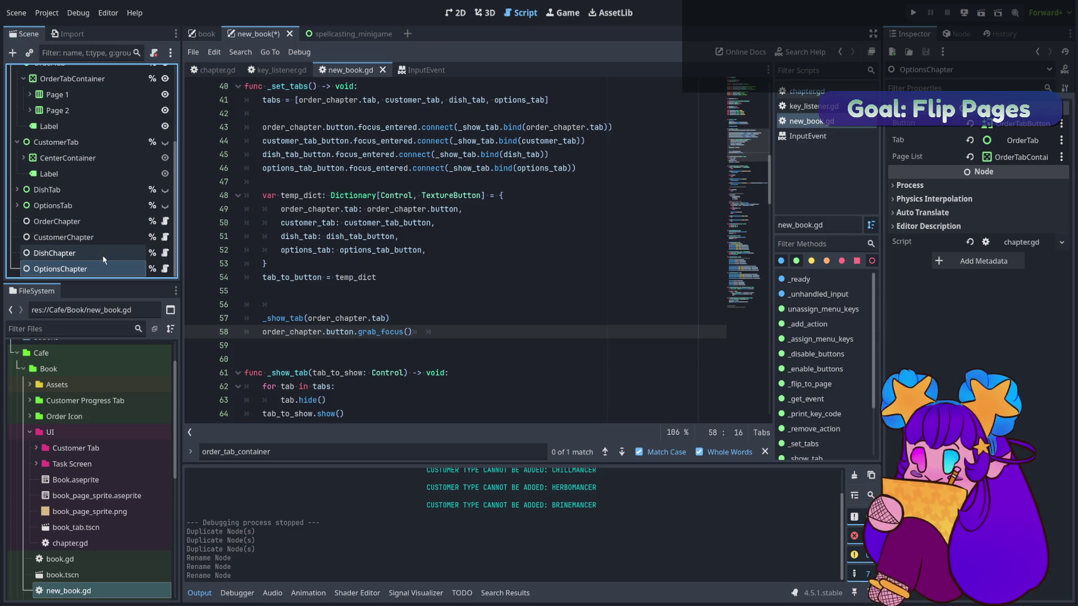
# - Clear CustomerChapter's Button, Tab and Page List references
pyautogui.click(76, 237)
pyautogui.click(970, 123)
pyautogui.click(970, 139)
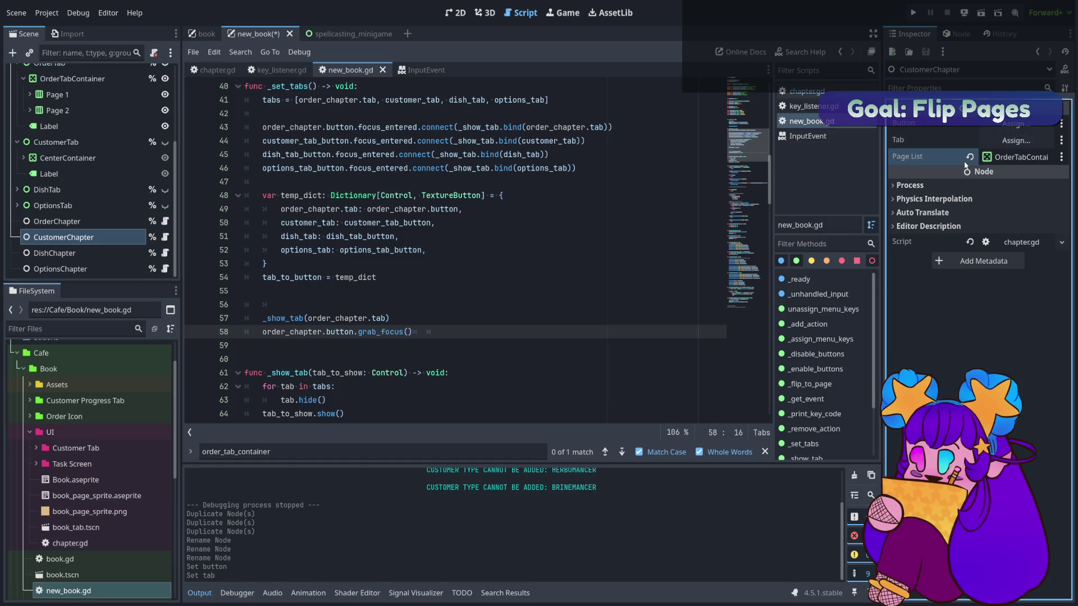
pyautogui.click(970, 157)
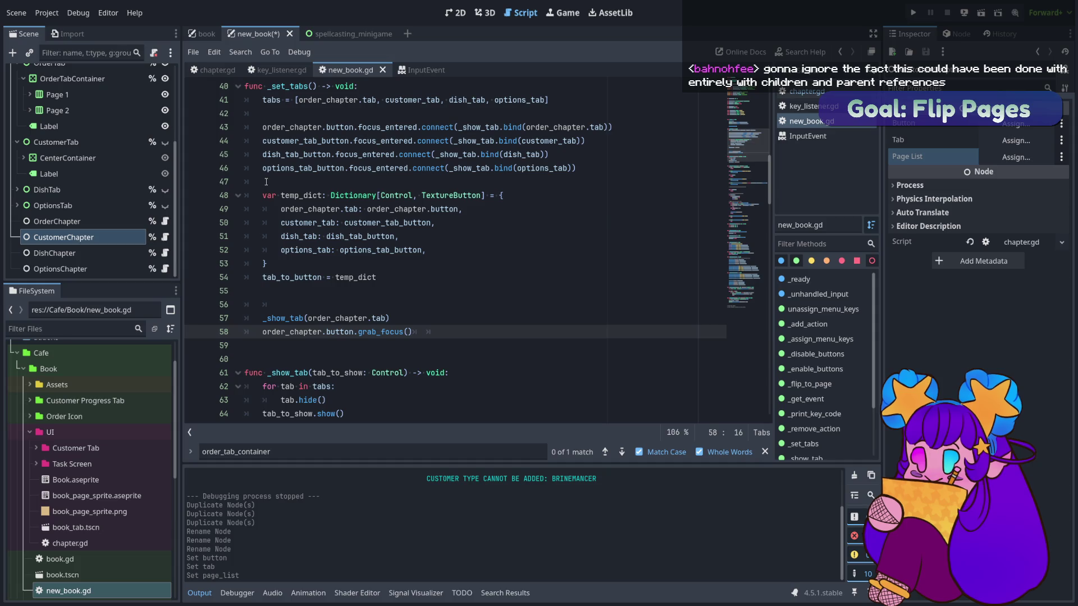
pyautogui.scroll(1, 384, 245)
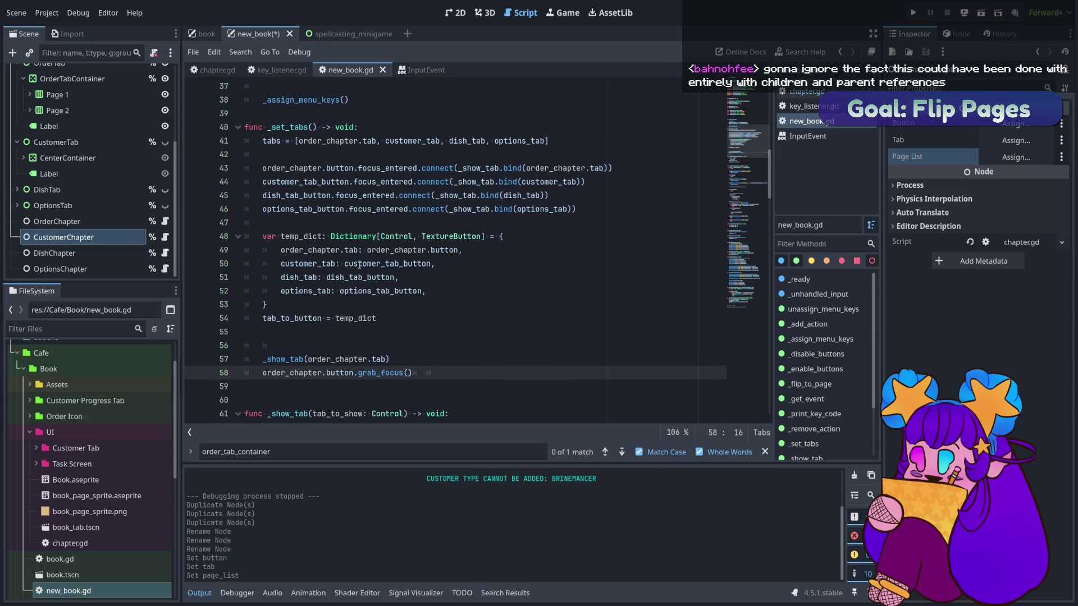
pyautogui.moveTo(379, 168); pyautogui.dragTo(578, 210)
pyautogui.click(385, 279)
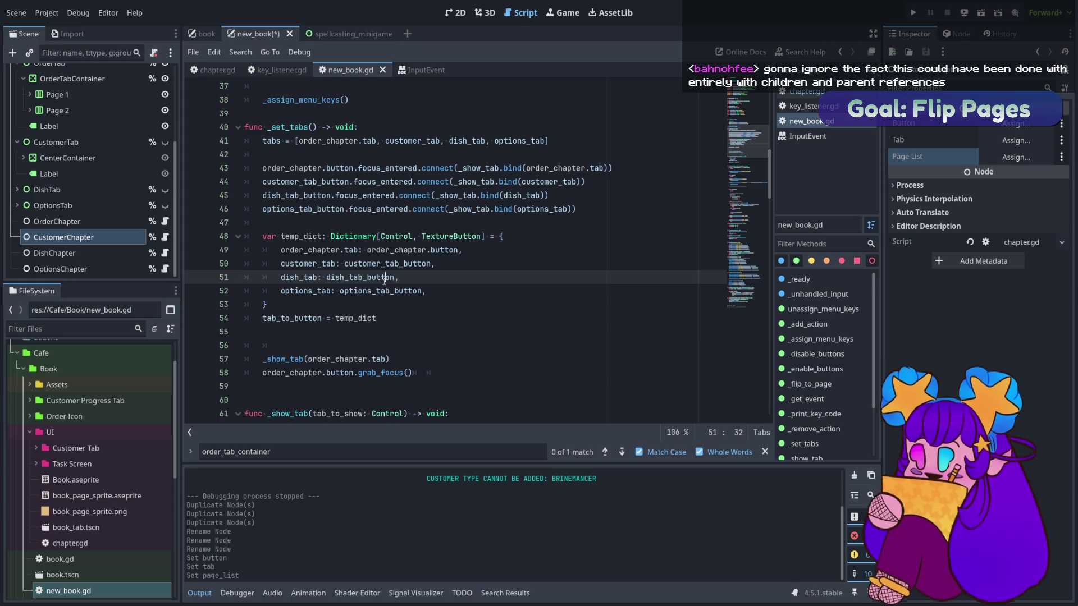
# - Clear DishChapter's and OptionsChapter's Button, Tab and Page List, then save
pyautogui.click(56, 253)
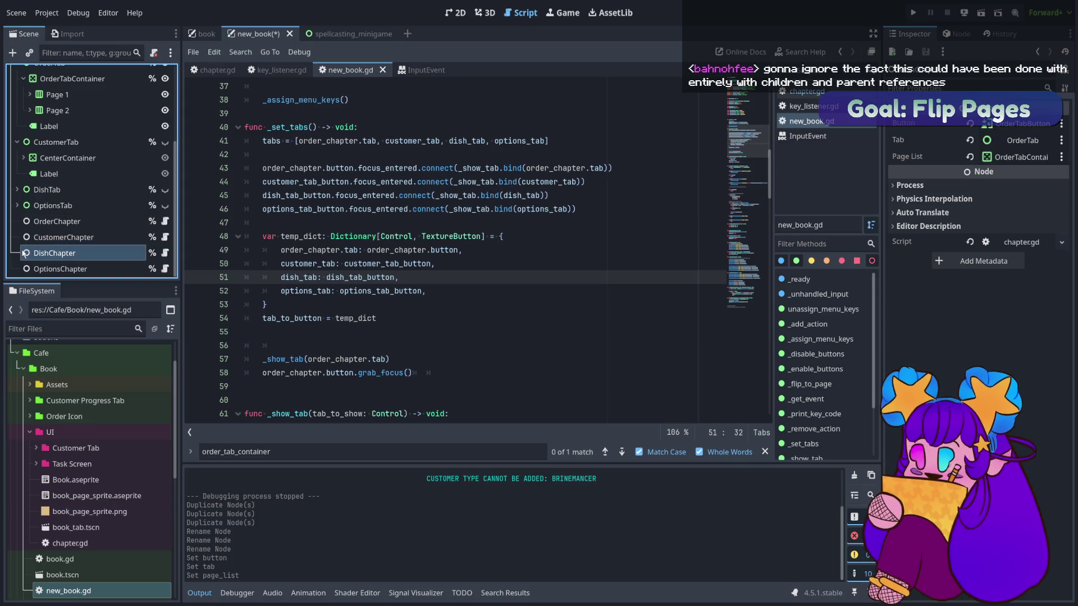
pyautogui.click(969, 139)
pyautogui.click(969, 123)
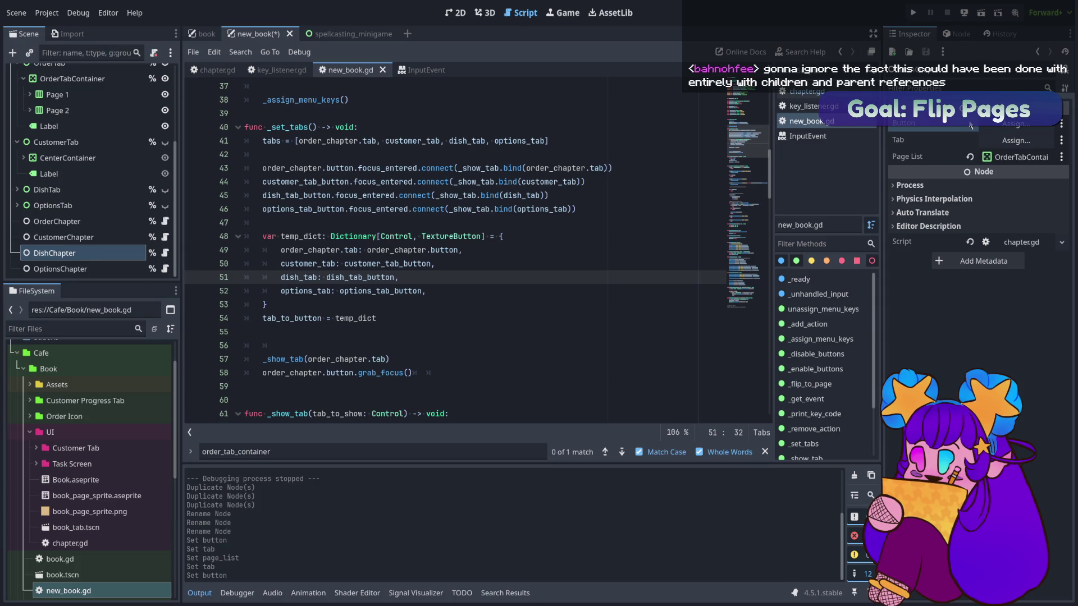
pyautogui.click(969, 157)
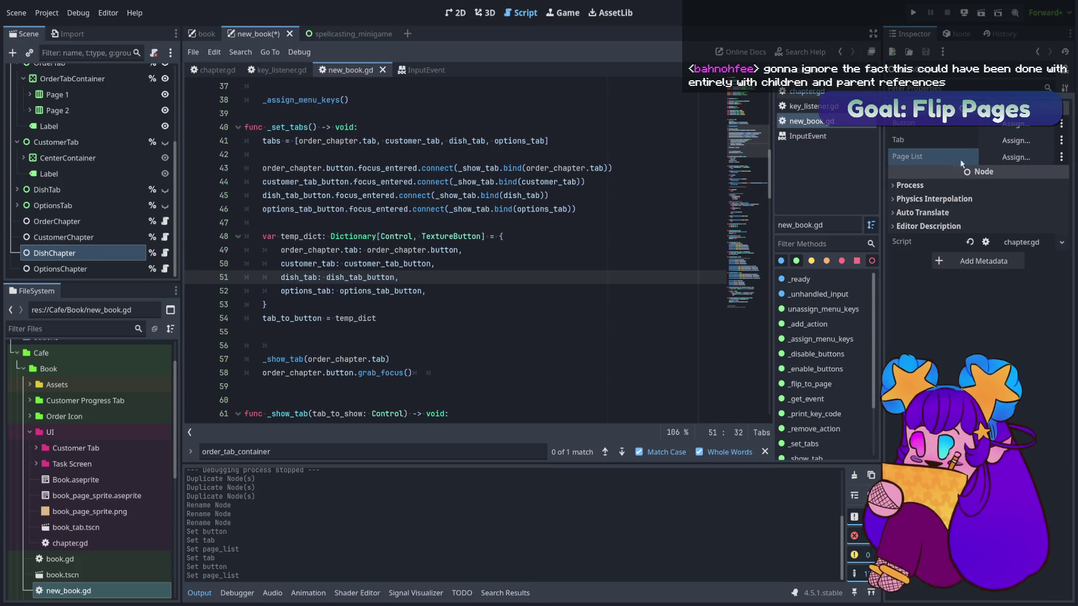
pyautogui.click(60, 269)
pyautogui.click(970, 123)
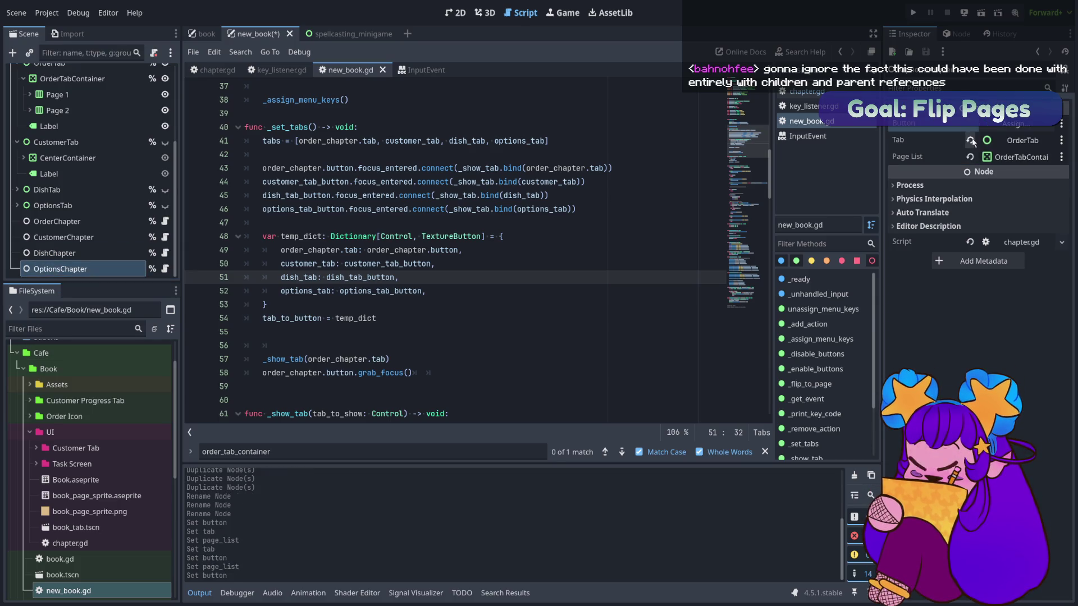
pyautogui.click(970, 140)
pyautogui.click(970, 156)
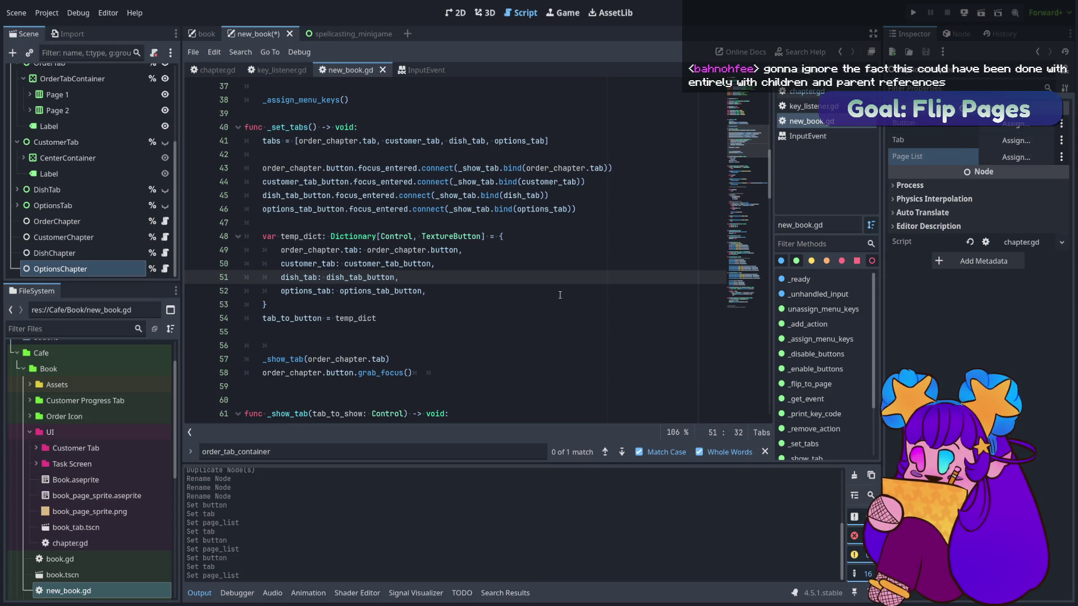
pyautogui.click(532, 330)
pyautogui.hotkey('ctrl', 's')
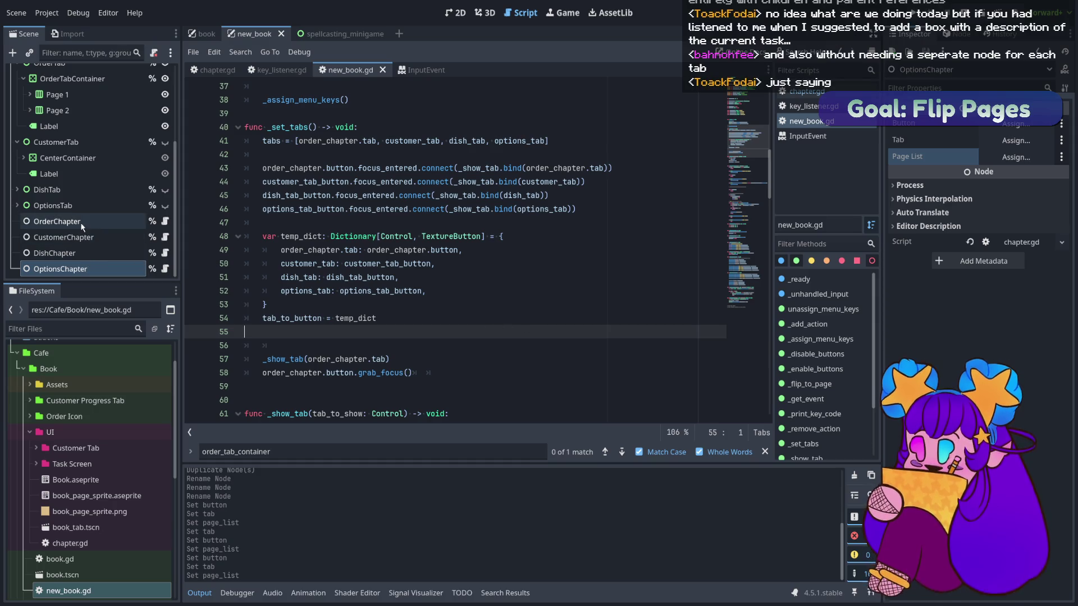
# - Step through the chapter nodes in the Scene dock to check them
pyautogui.click(80, 236)
pyautogui.press('Down')
pyautogui.press('Down')
pyautogui.press('Up')
pyautogui.press('Up')
pyautogui.press('Down')
pyautogui.press('Down')
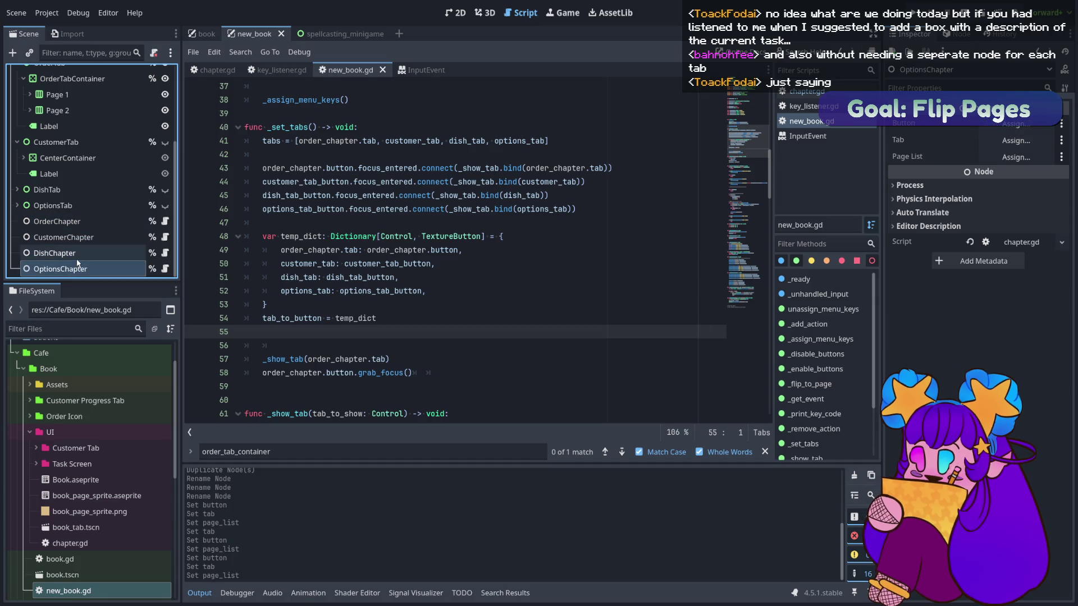
pyautogui.click(80, 221)
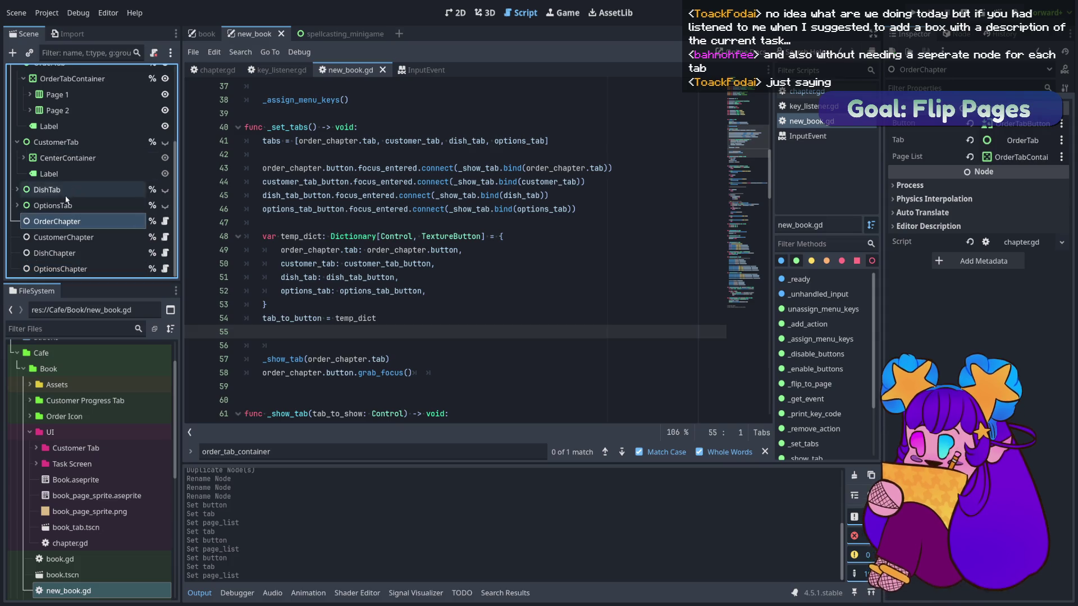
pyautogui.scroll(4, 63, 217)
pyautogui.press('Up')
pyautogui.scroll(1, 63, 196)
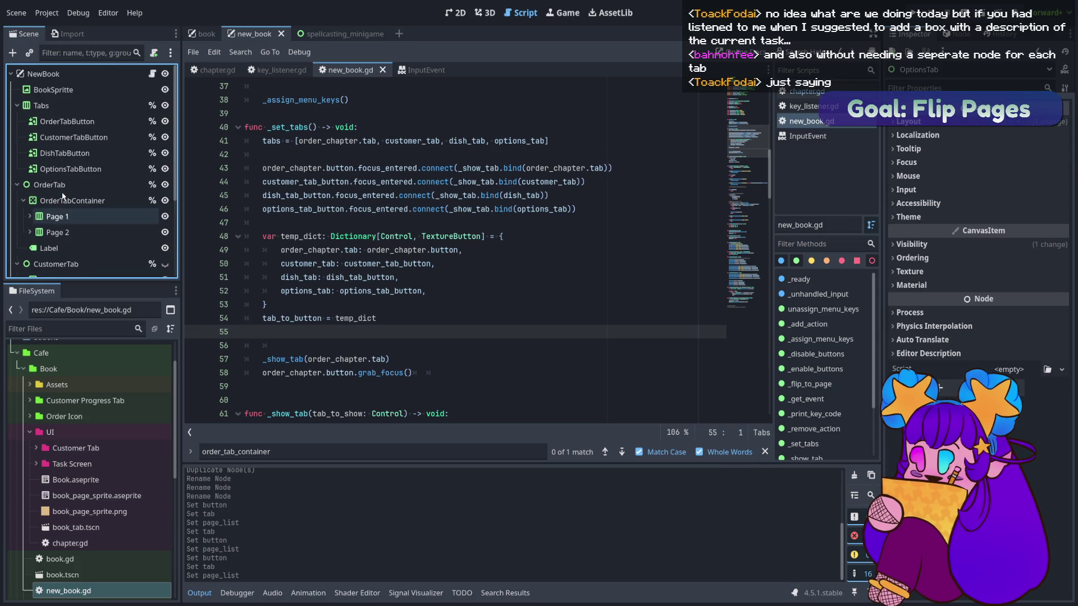
# - Collapse the Tabs, OrderTab and CustomerTab branches and review the new chapter nodes
pyautogui.click(17, 105)
pyautogui.click(17, 121)
pyautogui.click(17, 137)
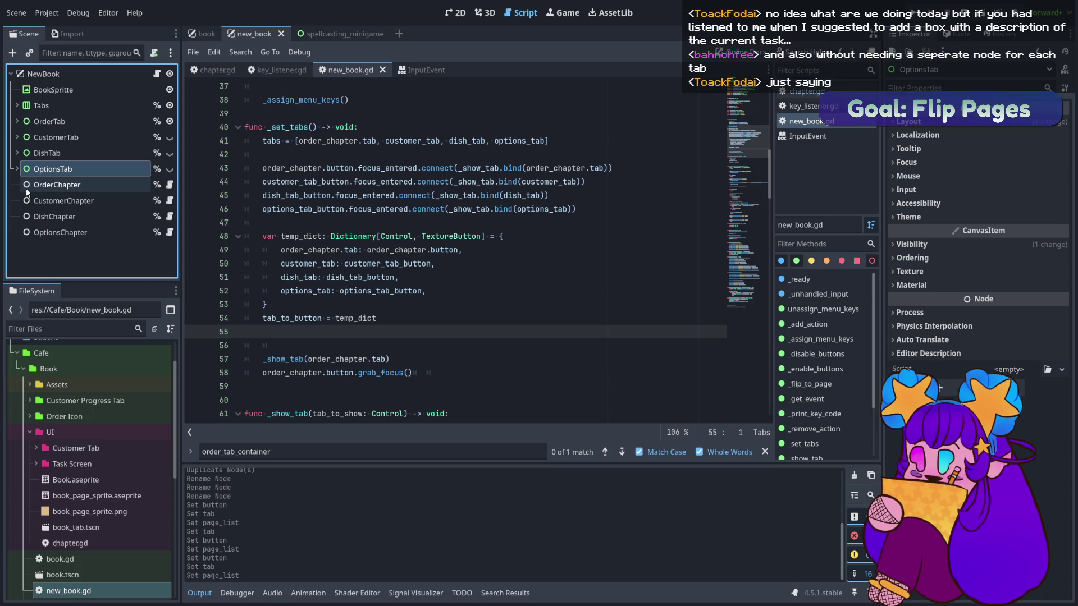
pyautogui.click(69, 252)
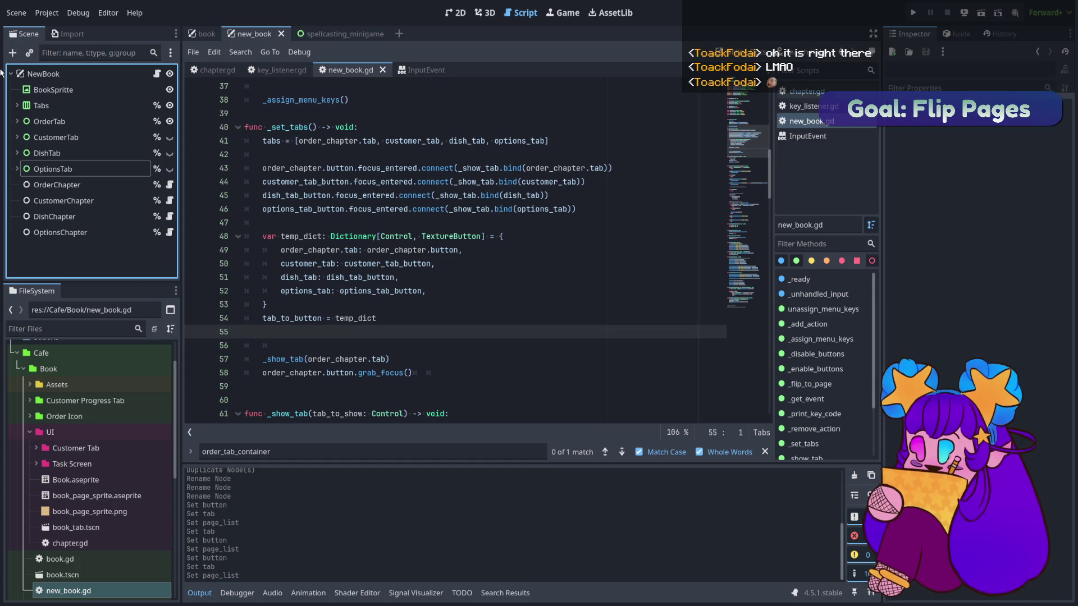
pyautogui.click(85, 200)
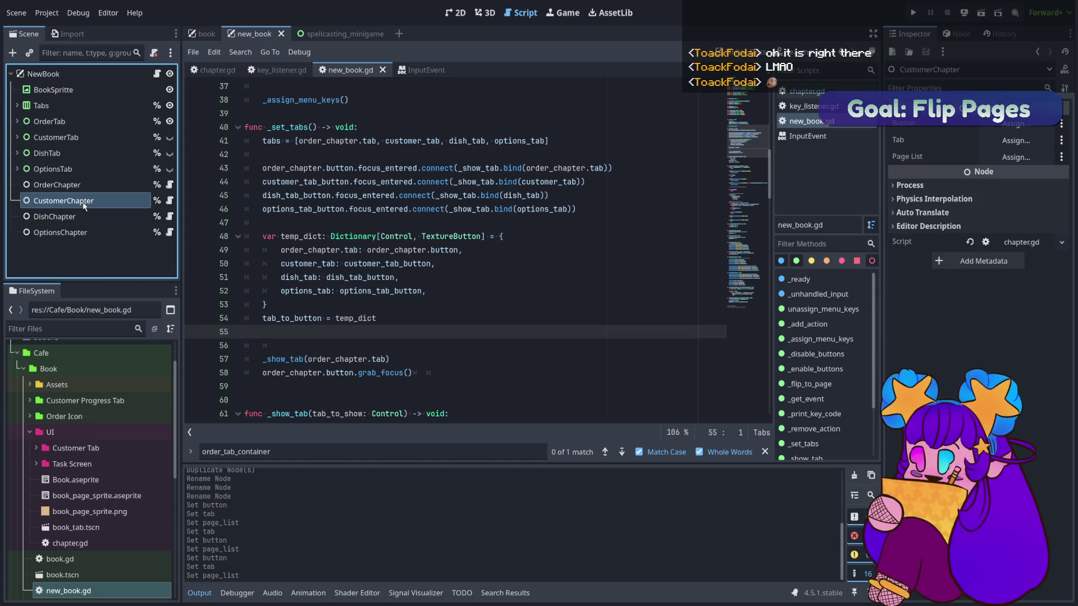
pyautogui.click(123, 218)
pyautogui.click(123, 231)
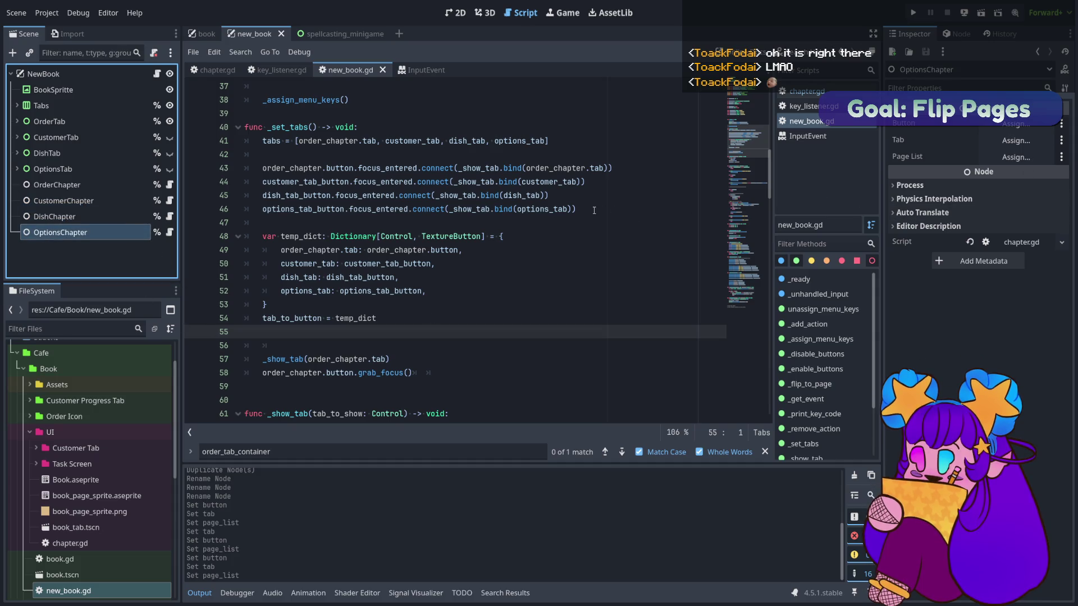
pyautogui.moveTo(269, 304); pyautogui.dragTo(284, 238)
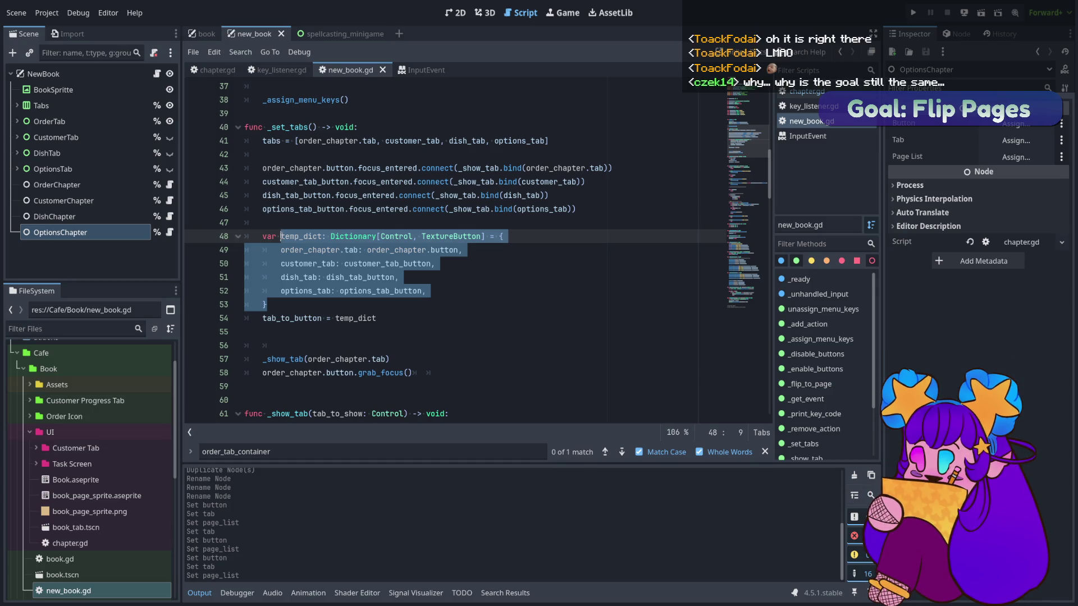
pyautogui.click(395, 313)
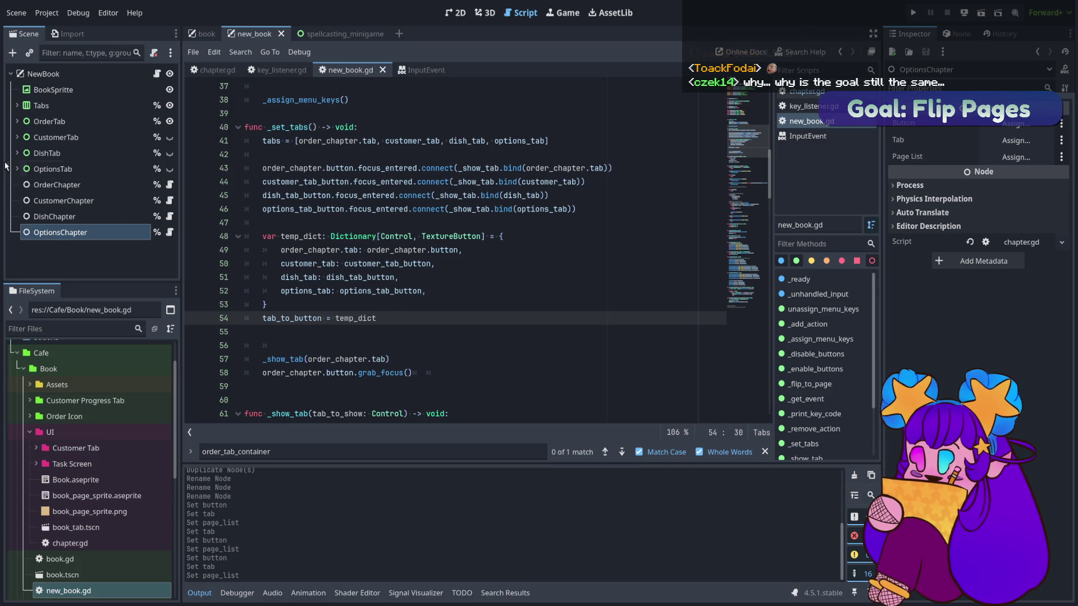
# - Assign CustomerTab, DishTab and OptionsTab as the Tab of their matching chapters
pyautogui.click(63, 201)
pyautogui.moveTo(56, 137)
pyautogui.mouseDown()
pyautogui.moveTo(1017, 128)
pyautogui.moveTo(1010, 145)
pyautogui.mouseUp()
pyautogui.click(100, 214)
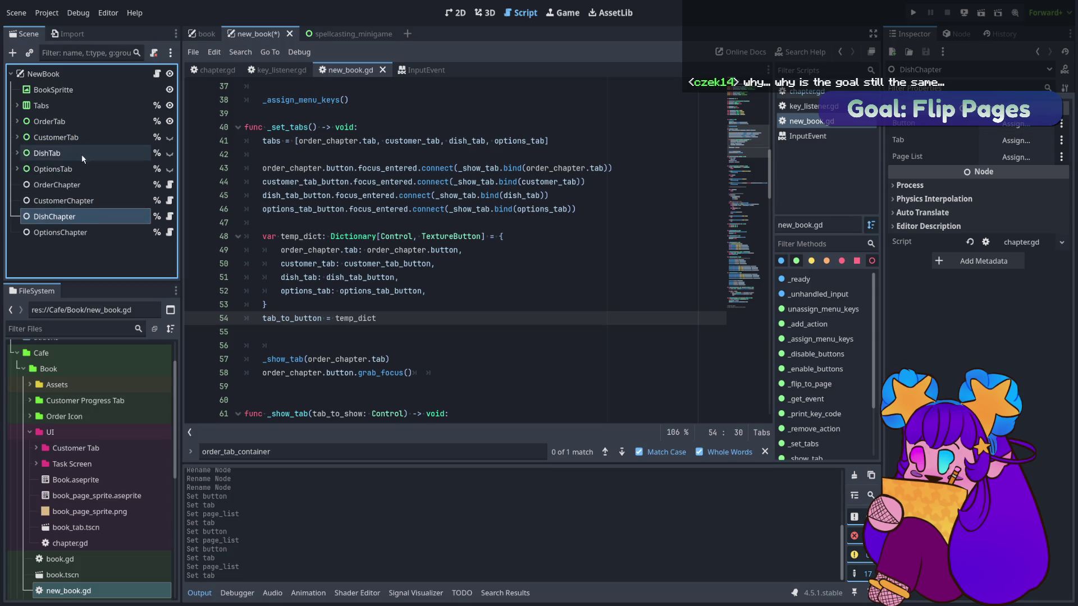
pyautogui.moveTo(82, 146)
pyautogui.mouseDown()
pyautogui.moveTo(224, 156)
pyautogui.moveTo(1016, 141)
pyautogui.mouseUp()
pyautogui.click(40, 235)
pyautogui.moveTo(56, 169); pyautogui.dragTo(1007, 143)
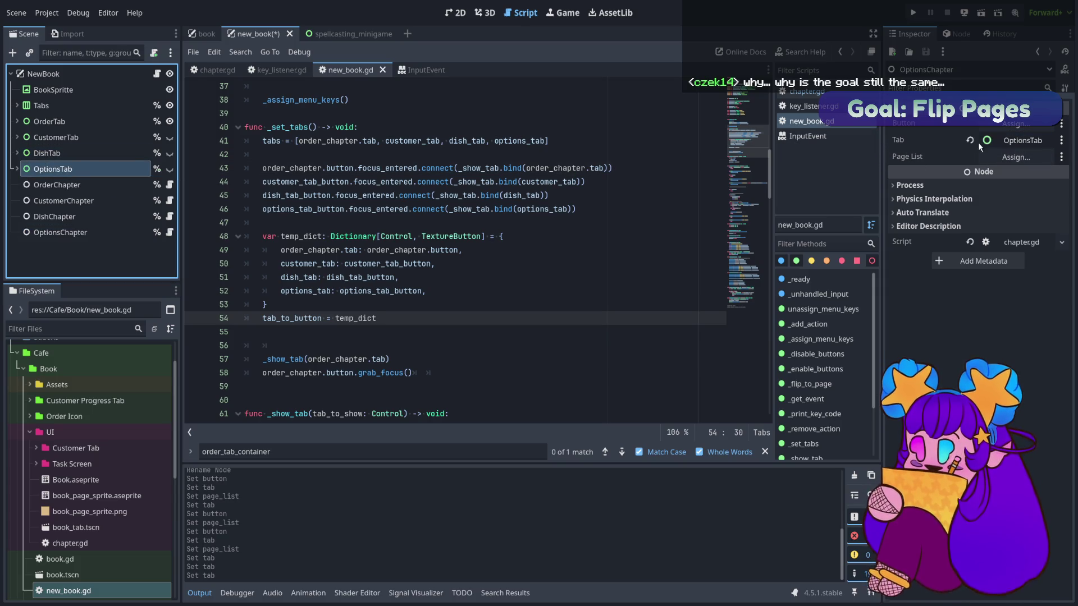
pyautogui.click(63, 200)
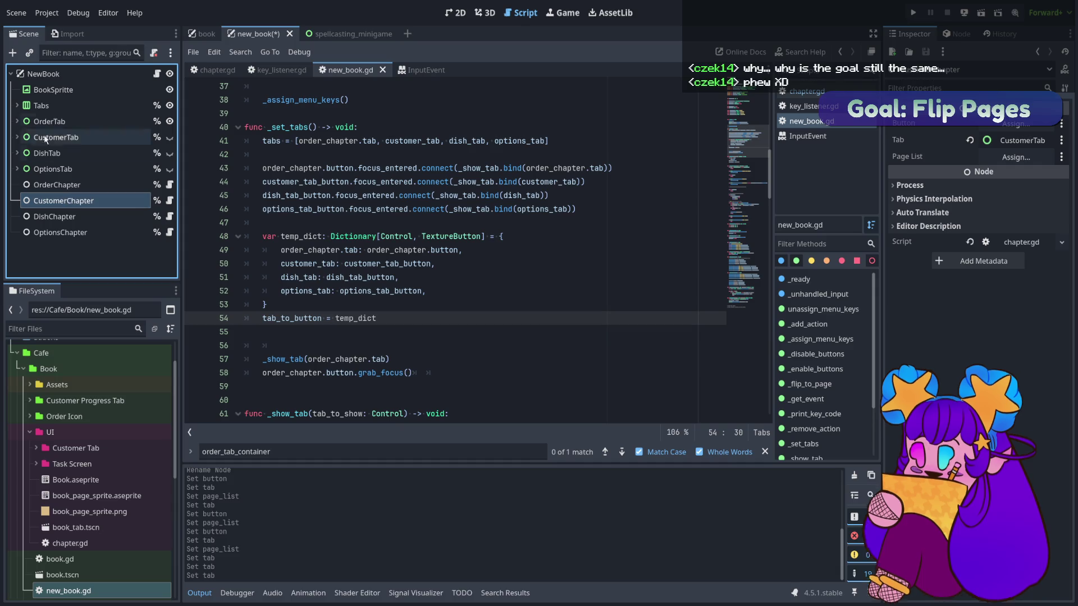
pyautogui.click(16, 105)
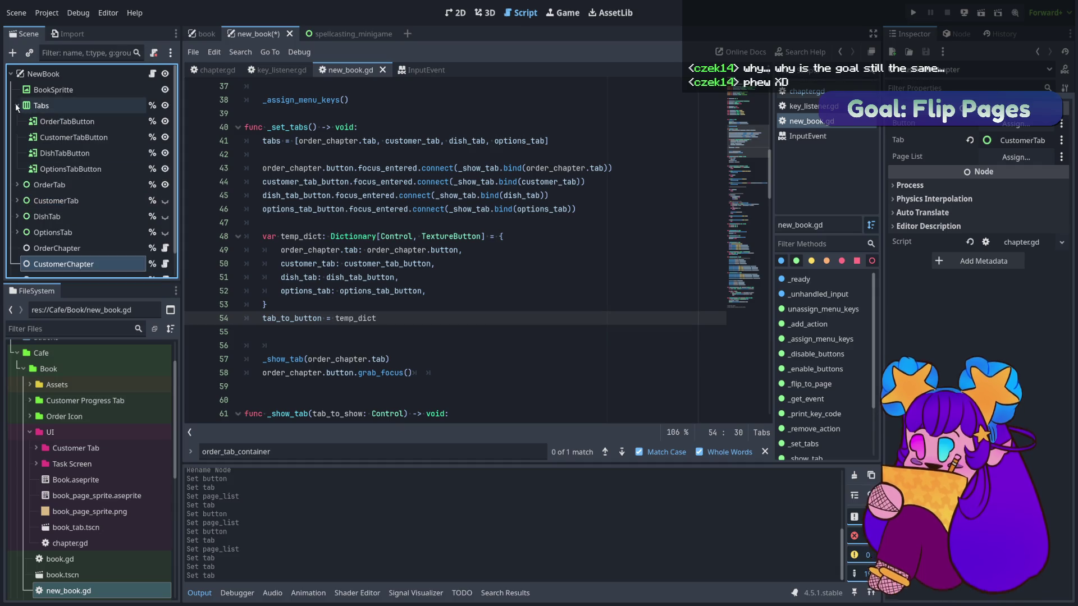
# - Rename the Tabs node to Buttons
pyautogui.click(65, 107)
pyautogui.write('Buttons')
pyautogui.press('Return')
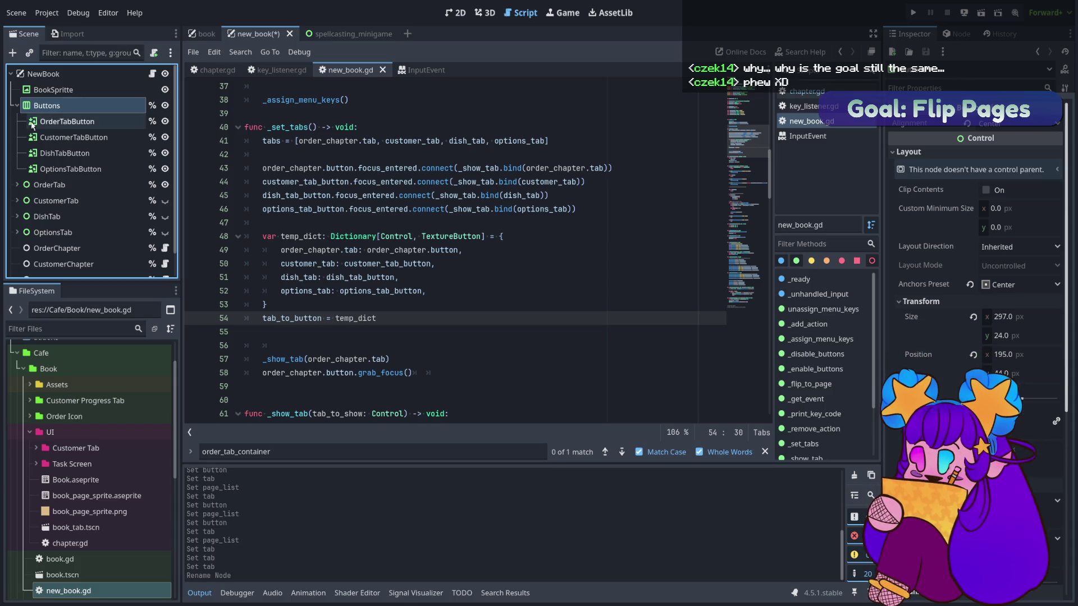
# - Assign CustomerTabButton, DishTabButton and OptionsTabButton as their chapters' Button
pyautogui.scroll(-2, 73, 123)
pyautogui.click(84, 238)
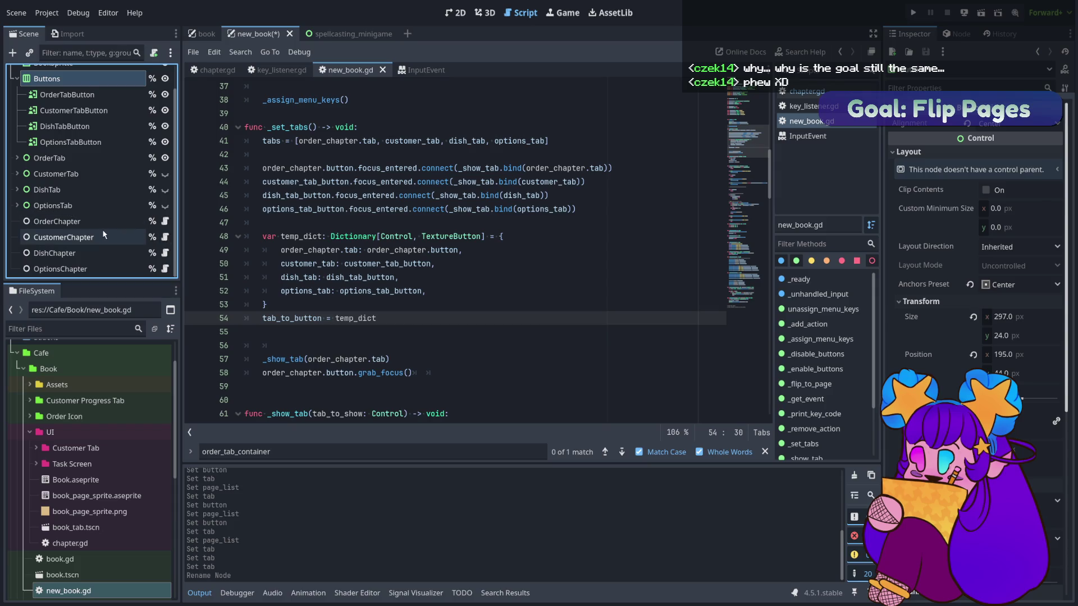
pyautogui.scroll(2, 81, 185)
pyautogui.moveTo(76, 140)
pyautogui.mouseDown()
pyautogui.moveTo(427, 115)
pyautogui.moveTo(927, 160)
pyautogui.moveTo(1016, 125)
pyautogui.mouseUp()
pyautogui.scroll(-2, 109, 203)
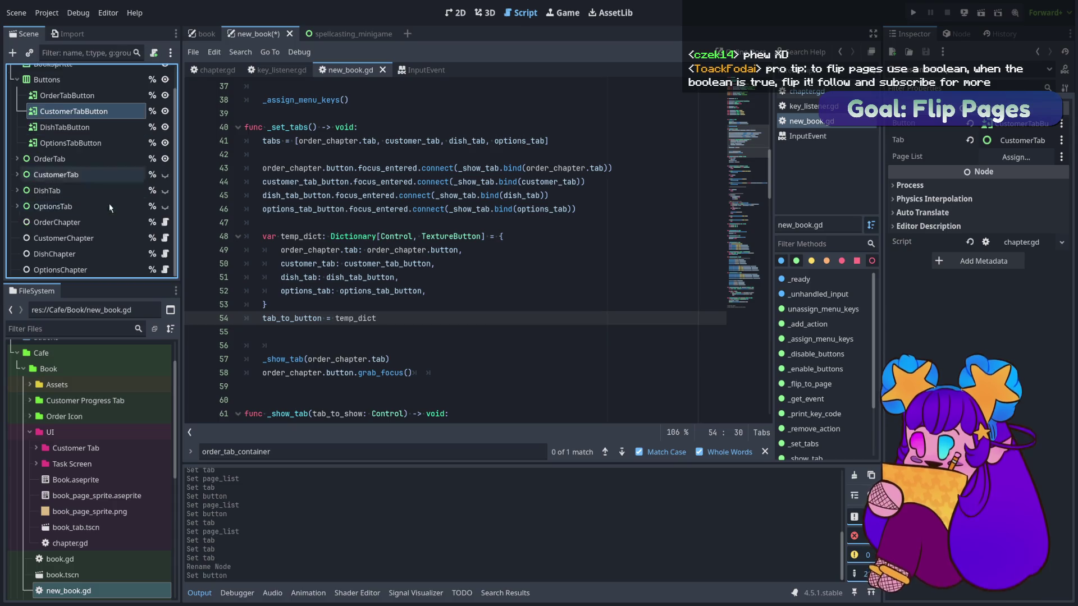
pyautogui.click(84, 253)
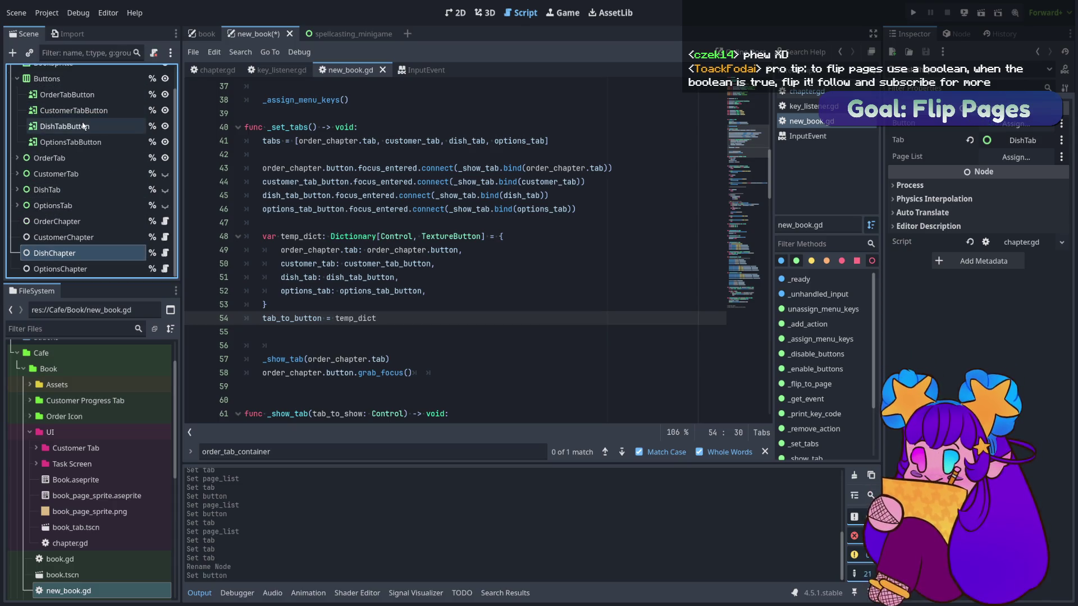
pyautogui.moveTo(75, 128)
pyautogui.mouseDown()
pyautogui.moveTo(505, 132)
pyautogui.moveTo(702, 163)
pyautogui.moveTo(987, 132)
pyautogui.mouseUp()
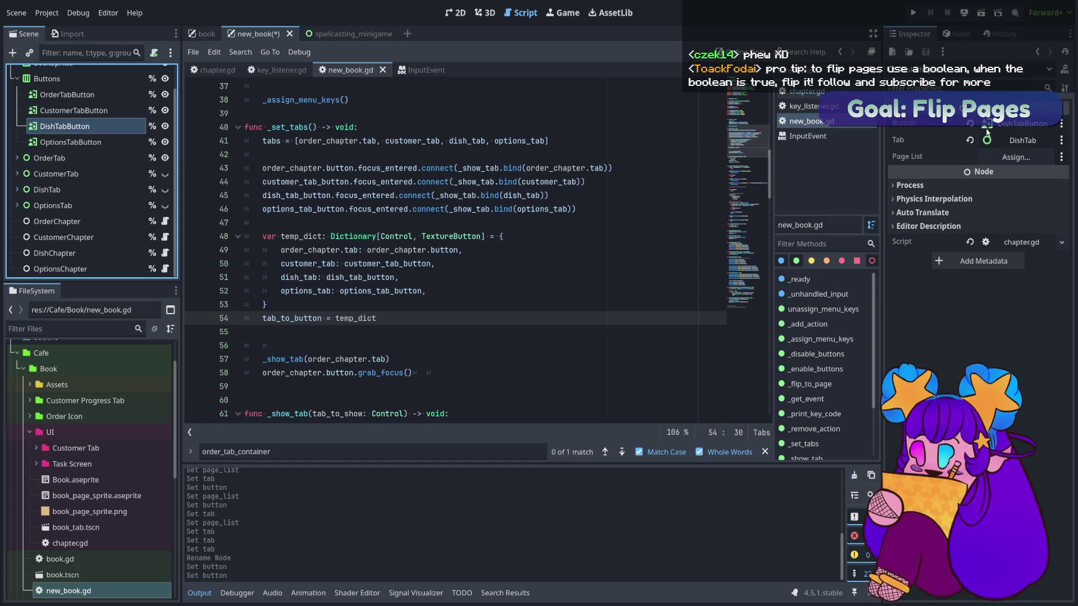
pyautogui.press('Down')
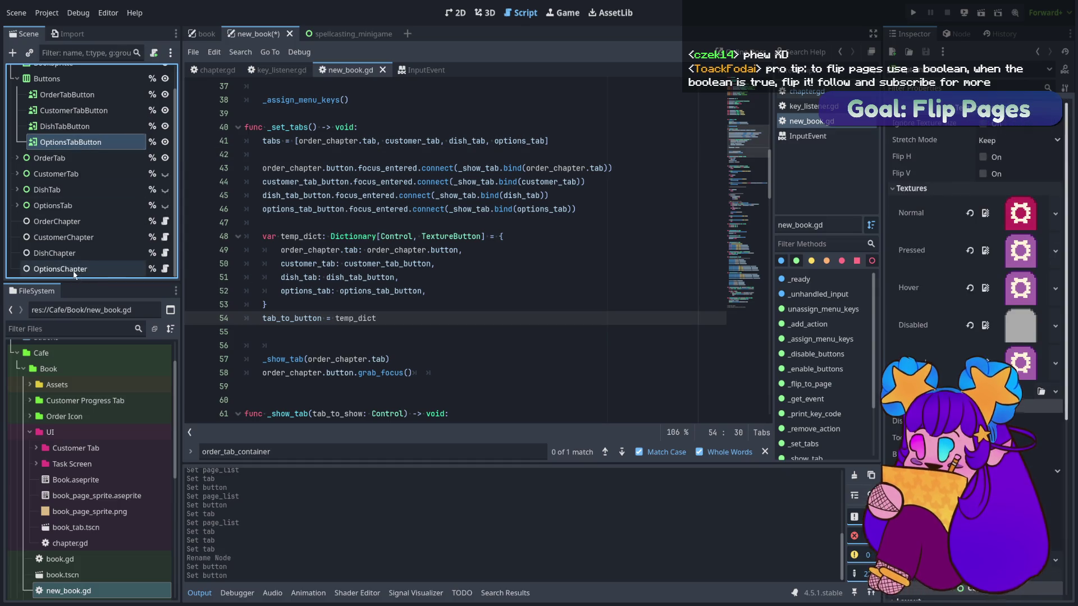
pyautogui.click(74, 269)
pyautogui.moveTo(73, 142); pyautogui.dragTo(971, 136)
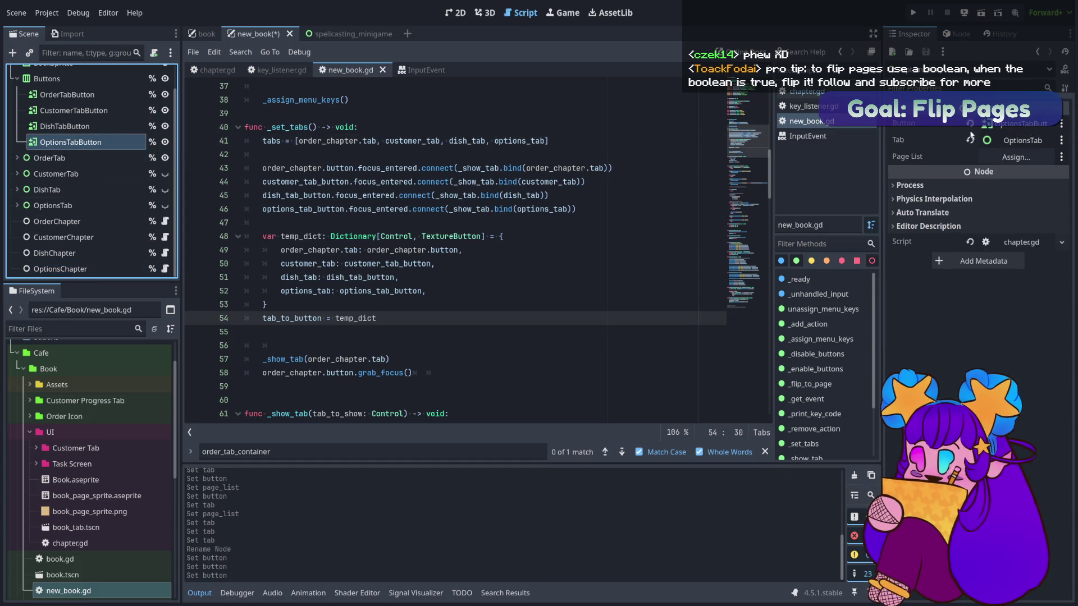
pyautogui.click(17, 80)
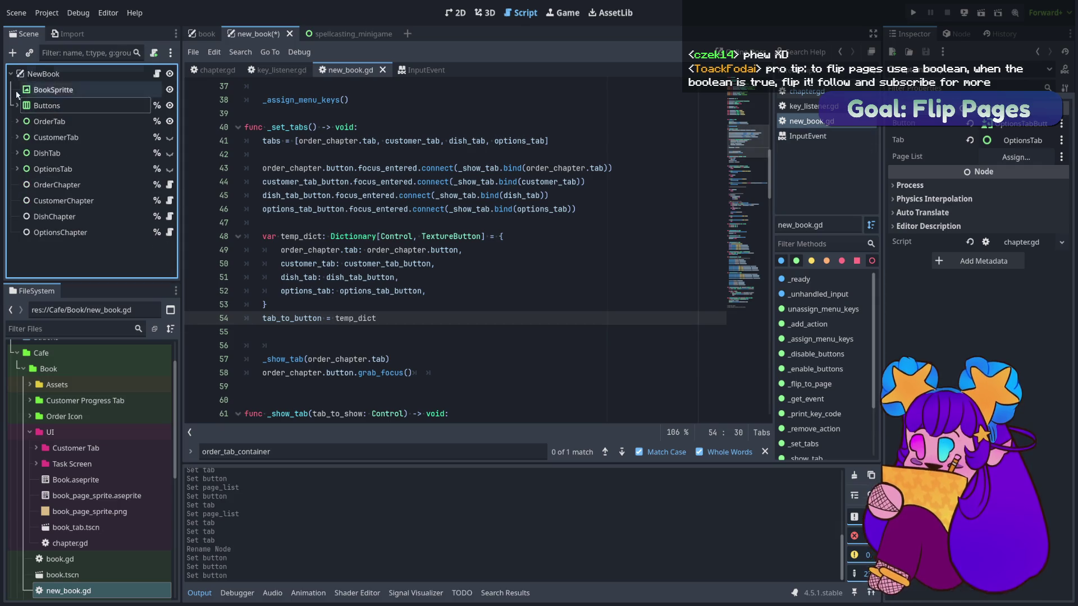
# - Assign OrderTabContainer to OrderChapter's Page List and CustomerTab's CenterContainer to CustomerChapter's
pyautogui.click(17, 121)
pyautogui.click(72, 110)
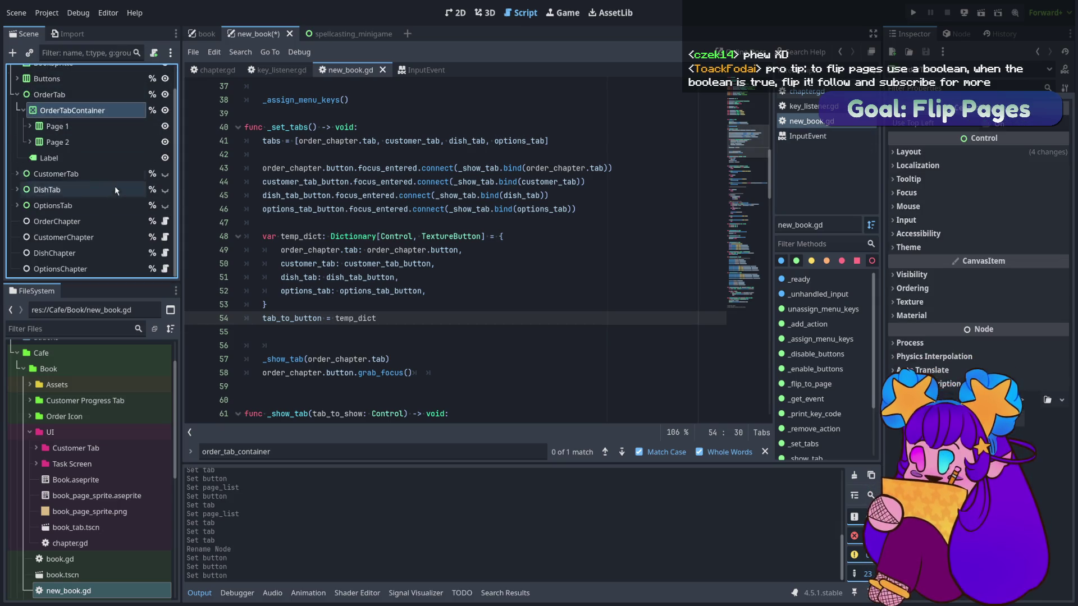
pyautogui.click(57, 221)
pyautogui.moveTo(72, 110); pyautogui.dragTo(790, 158)
pyautogui.click(23, 110)
pyautogui.click(17, 142)
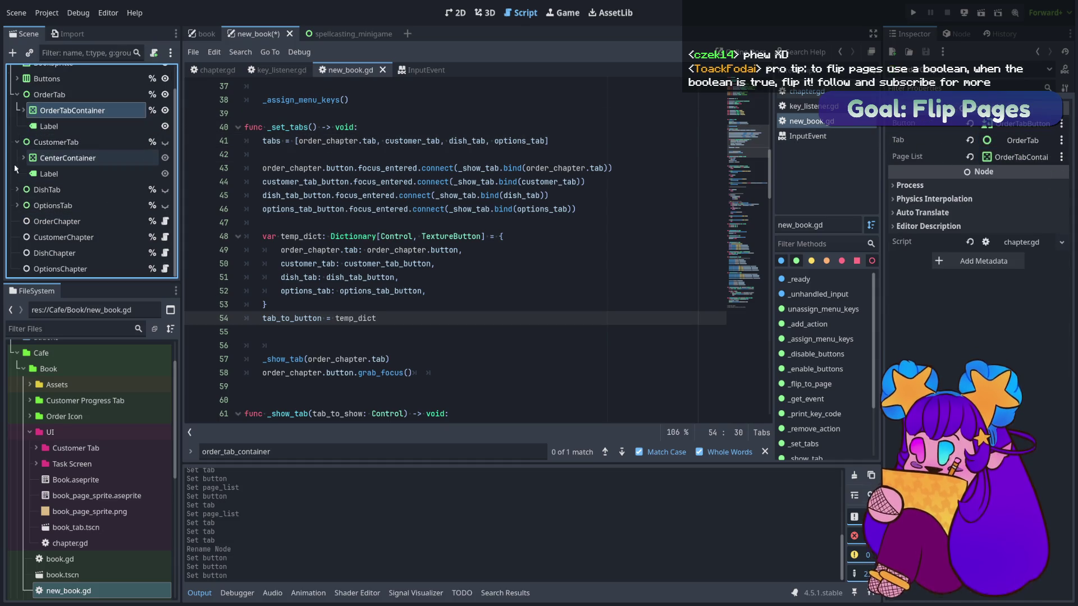
pyautogui.click(64, 237)
pyautogui.moveTo(59, 155)
pyautogui.mouseDown()
pyautogui.moveTo(449, 144)
pyautogui.moveTo(1016, 157)
pyautogui.mouseUp()
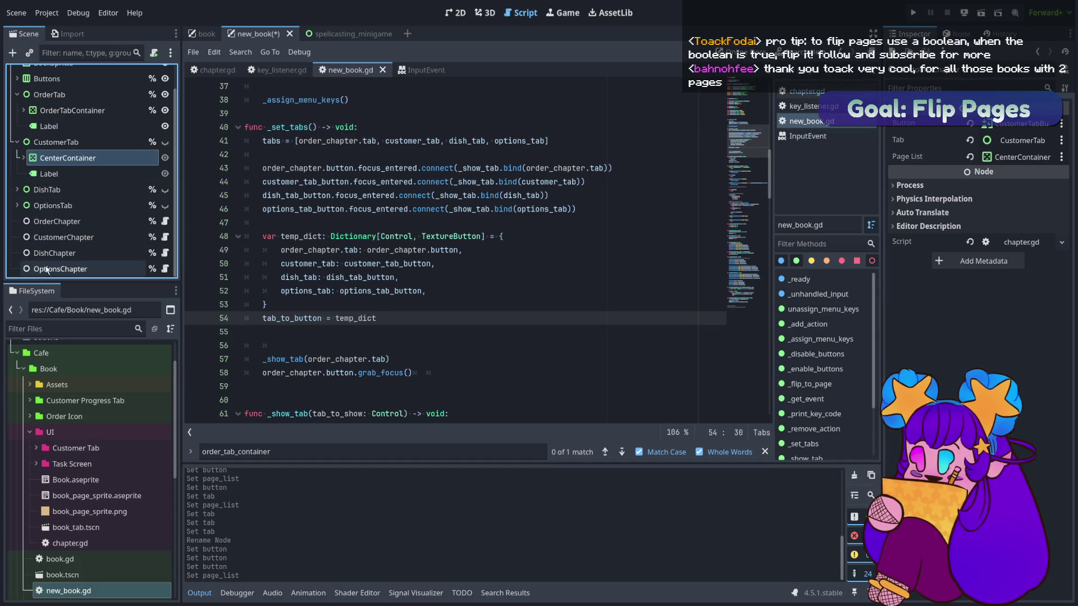
# - Set DishTab's CenterContainer as DishChapter's Page List and confirm the assignment
pyautogui.click(58, 253)
pyautogui.click(17, 190)
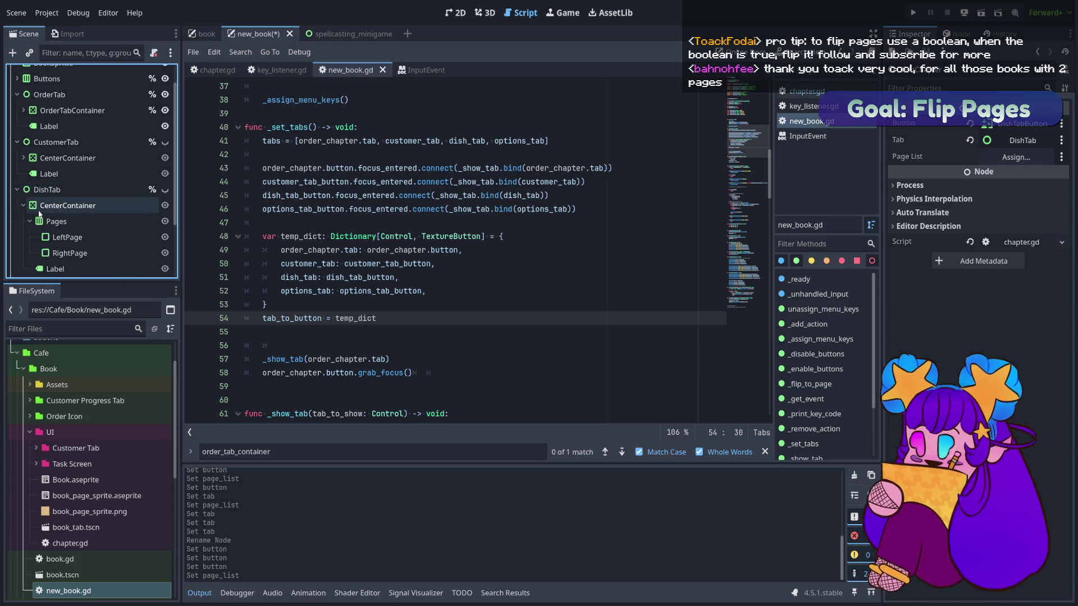
pyautogui.moveTo(39, 209)
pyautogui.mouseDown()
pyautogui.moveTo(618, 224)
pyautogui.moveTo(1017, 158)
pyautogui.mouseUp()
pyautogui.scroll(-3, 54, 198)
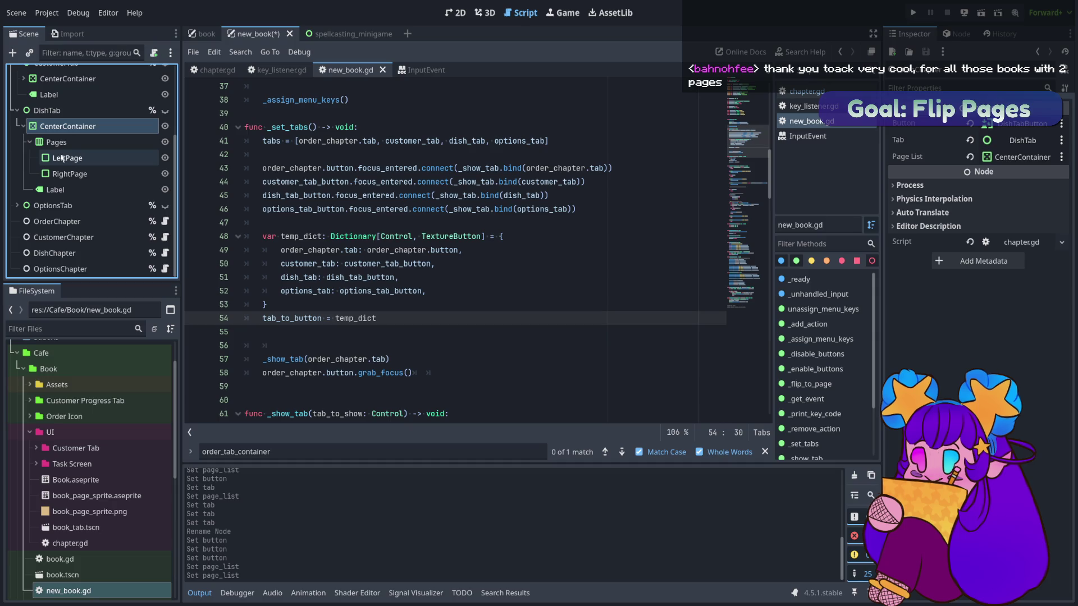
pyautogui.click(45, 254)
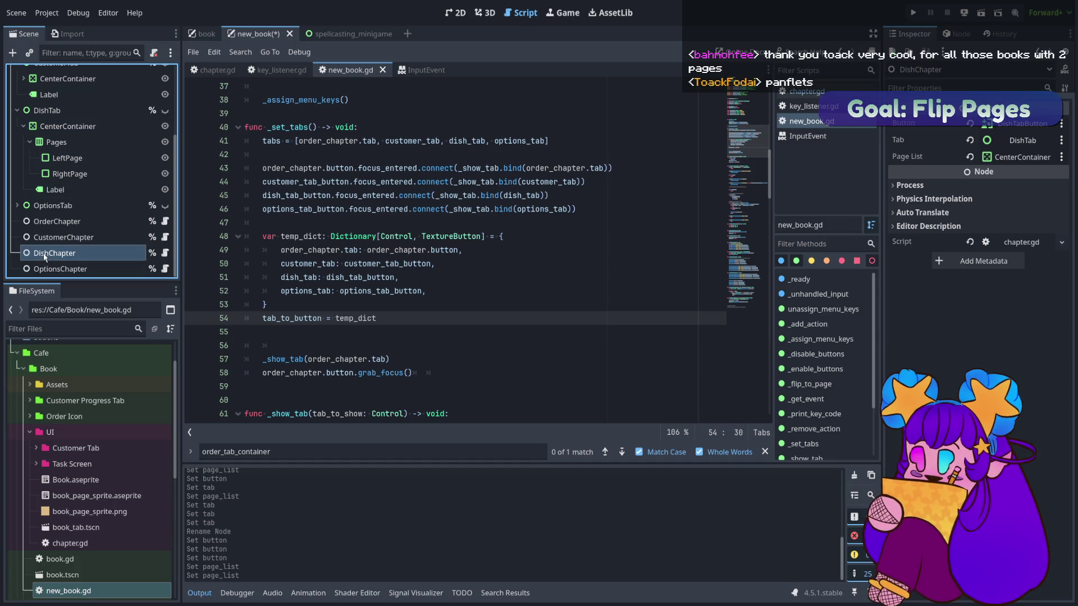
# - Set OptionsTab's CenterContainer as OptionsChapter's Page List, then recheck OrderChapter's tab and page list
pyautogui.click(51, 269)
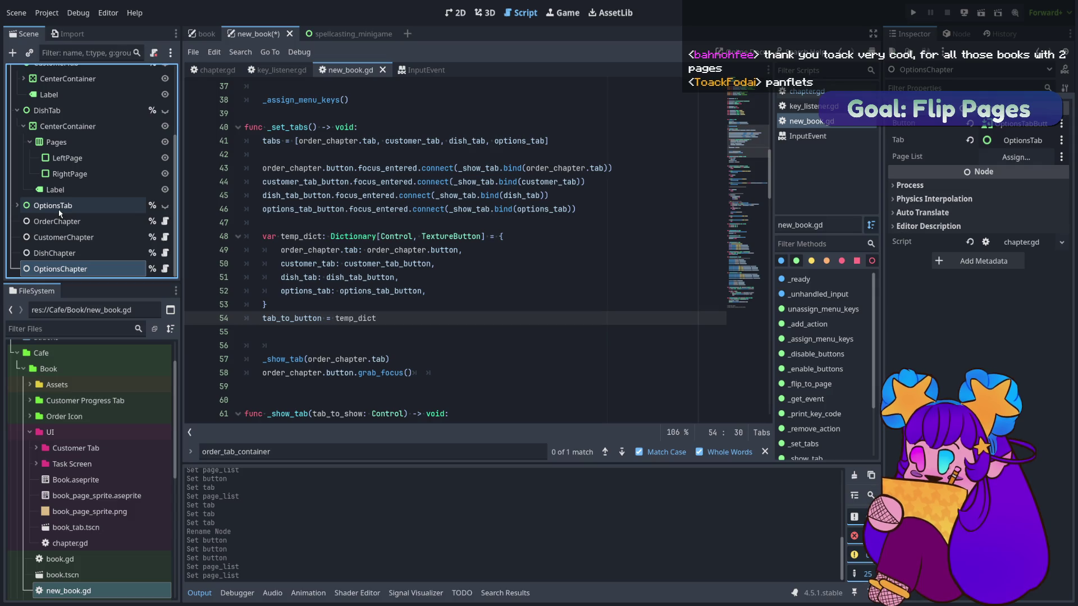
pyautogui.click(18, 206)
pyautogui.scroll(-2, 70, 184)
pyautogui.moveTo(66, 169)
pyautogui.mouseDown()
pyautogui.moveTo(449, 194)
pyautogui.moveTo(1017, 158)
pyautogui.mouseUp()
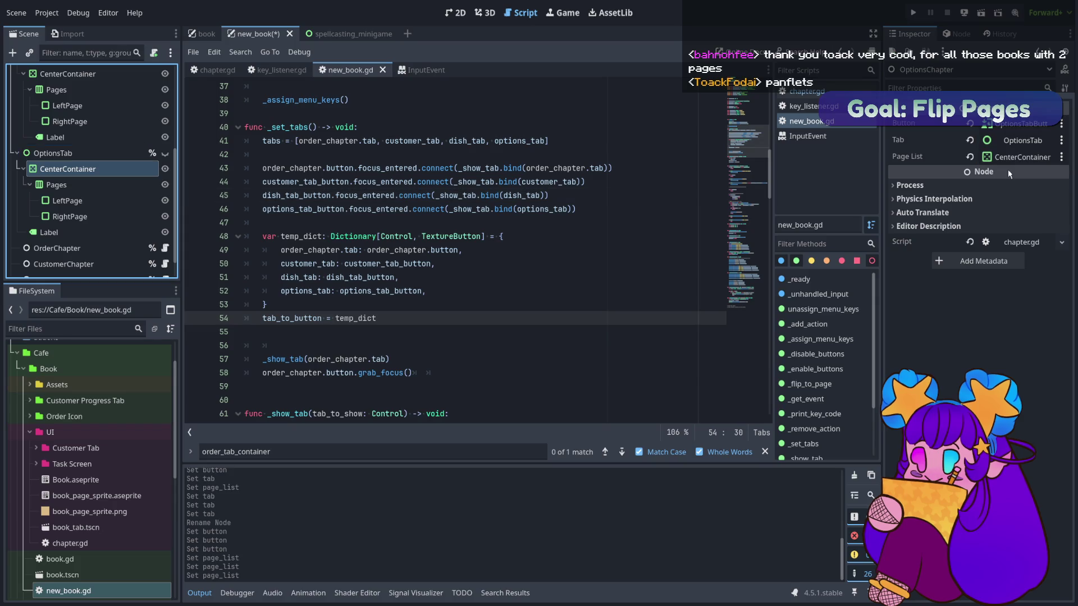
pyautogui.scroll(-1, 107, 231)
pyautogui.click(97, 225)
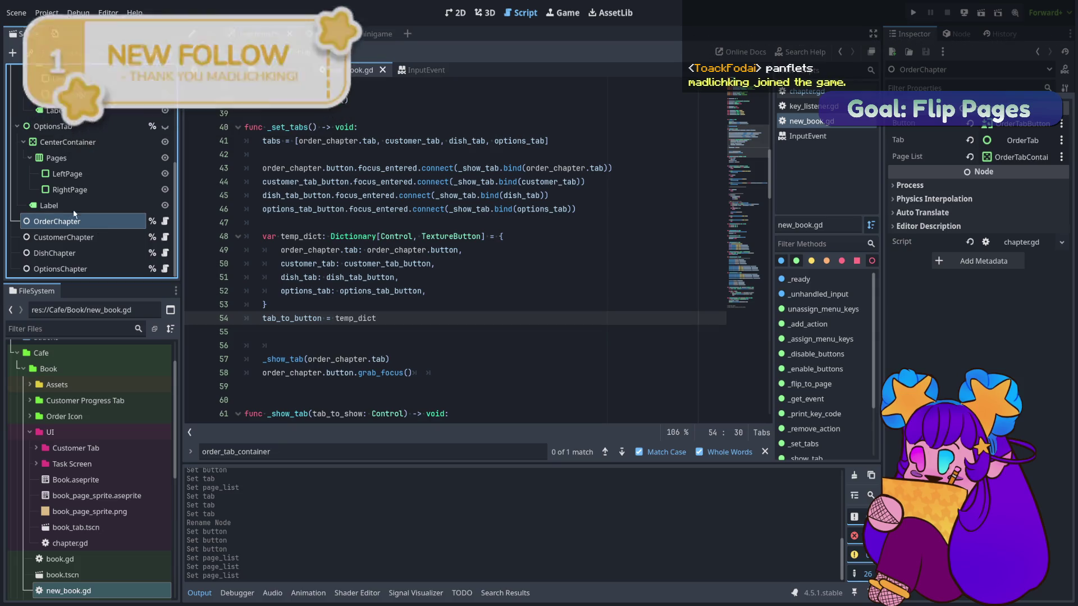
pyautogui.click(354, 141)
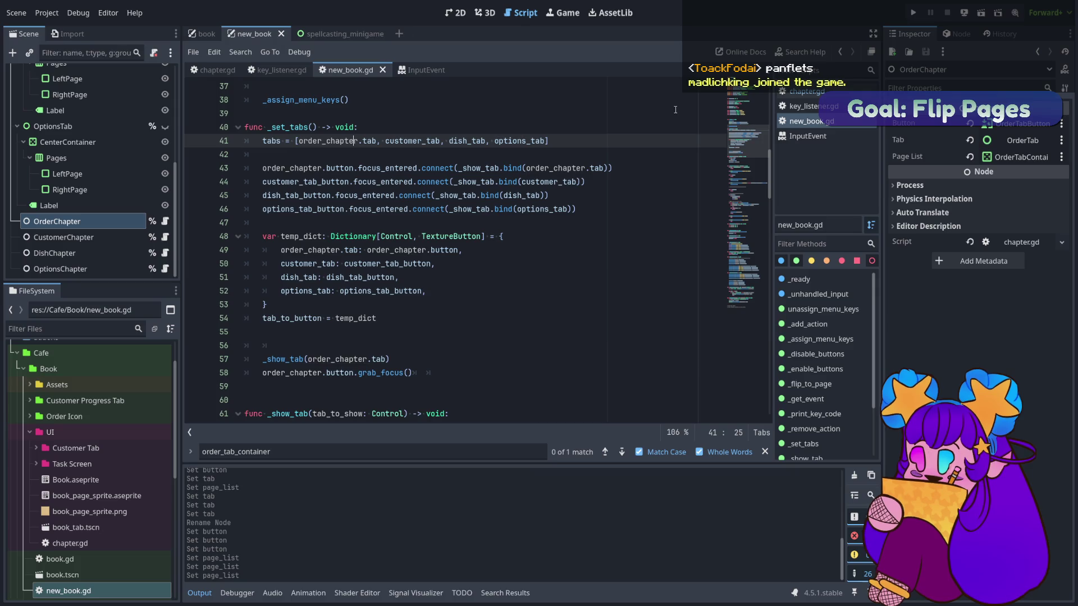
# - Delete the old tab and button variable declarations from new_book.gd
pyautogui.scroll(11, 489, 202)
pyautogui.scroll(1, 489, 201)
pyautogui.moveTo(466, 261); pyautogui.dragTo(231, 169)
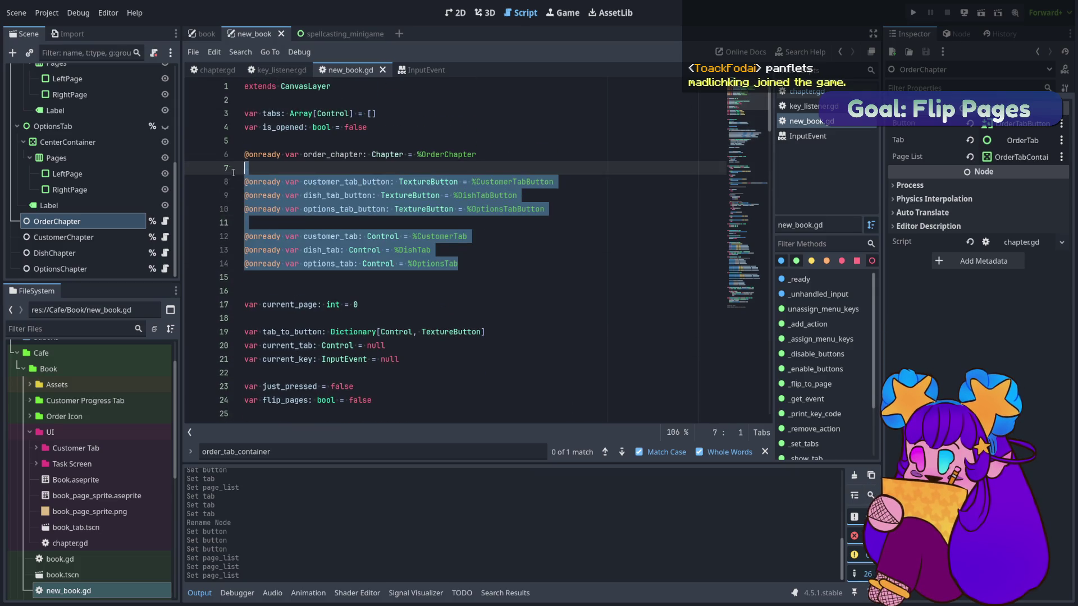
pyautogui.press('BackSpace')
pyautogui.click(109, 238)
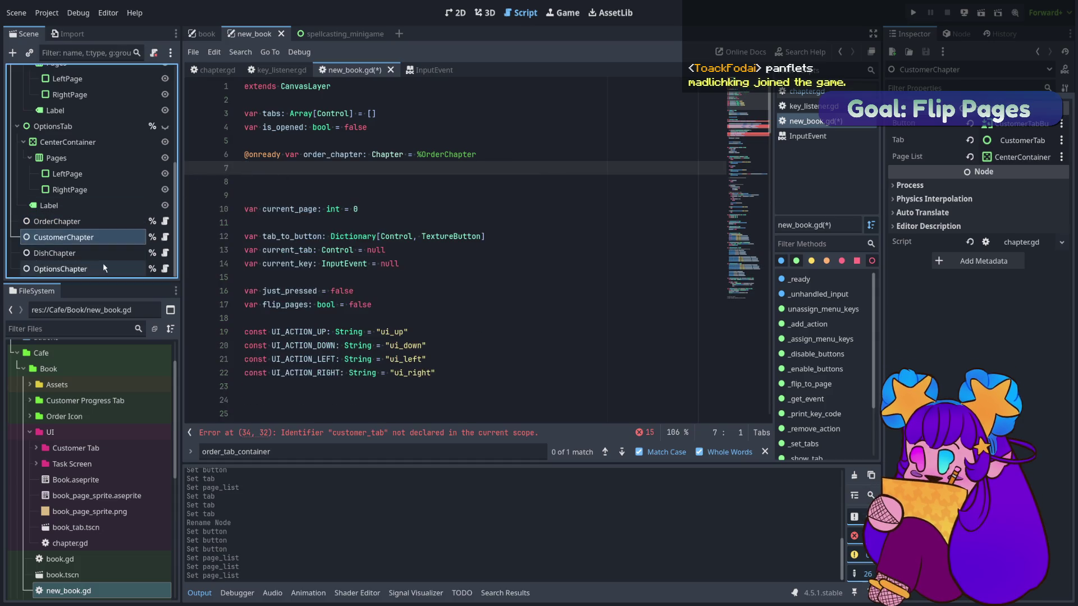
pyautogui.keyDown('shift'); pyautogui.click(102, 265); pyautogui.keyUp('shift')
pyautogui.moveTo(94, 242); pyautogui.dragTo(255, 181)
pyautogui.click(499, 195)
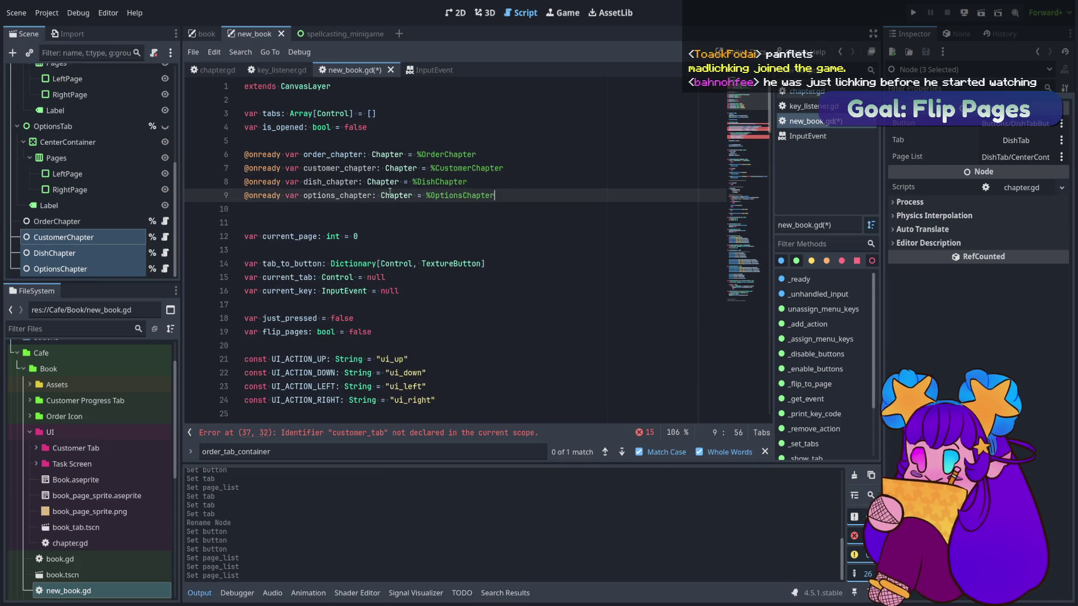
pyautogui.press('Delete')
pyautogui.press('Delete')
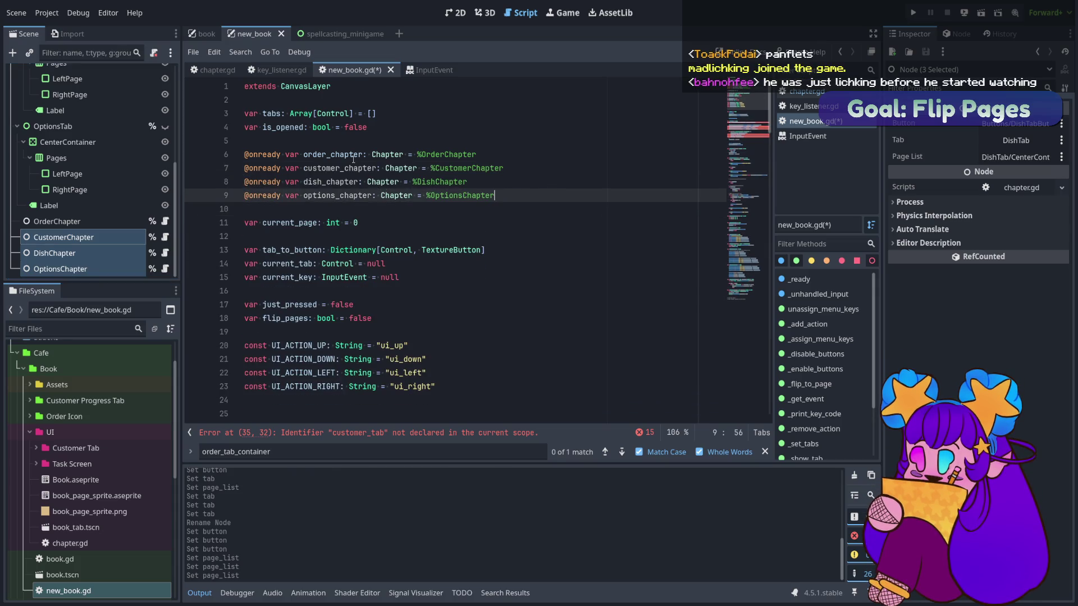
# - Save new_book.gd with Ctrl+S to surface errors about old customer_tab-style references
pyautogui.doubleClick(354, 155)
pyautogui.doubleClick(342, 168)
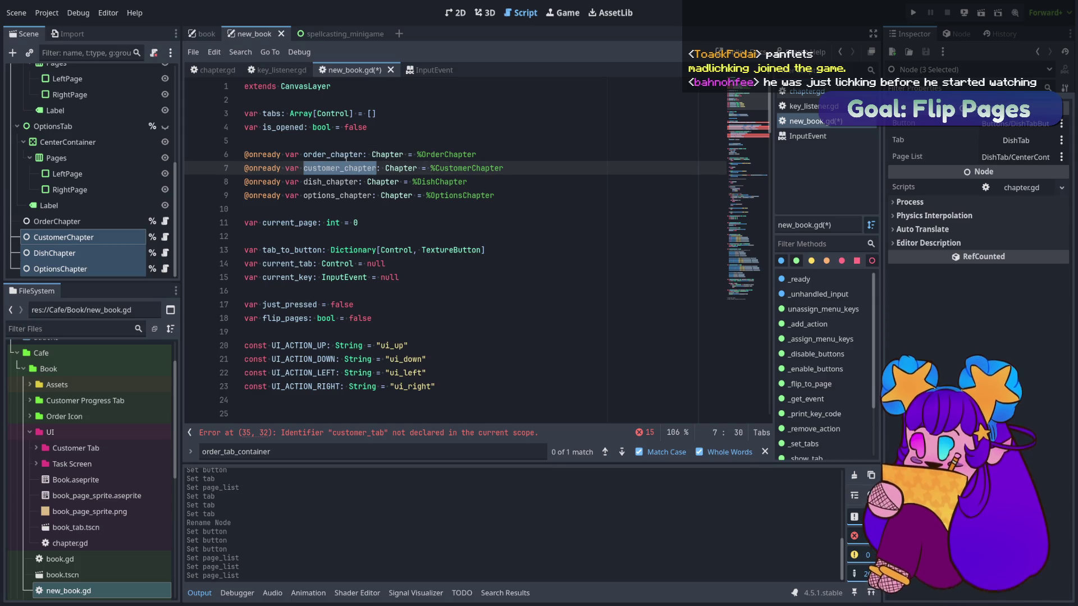
pyautogui.doubleClick(346, 158)
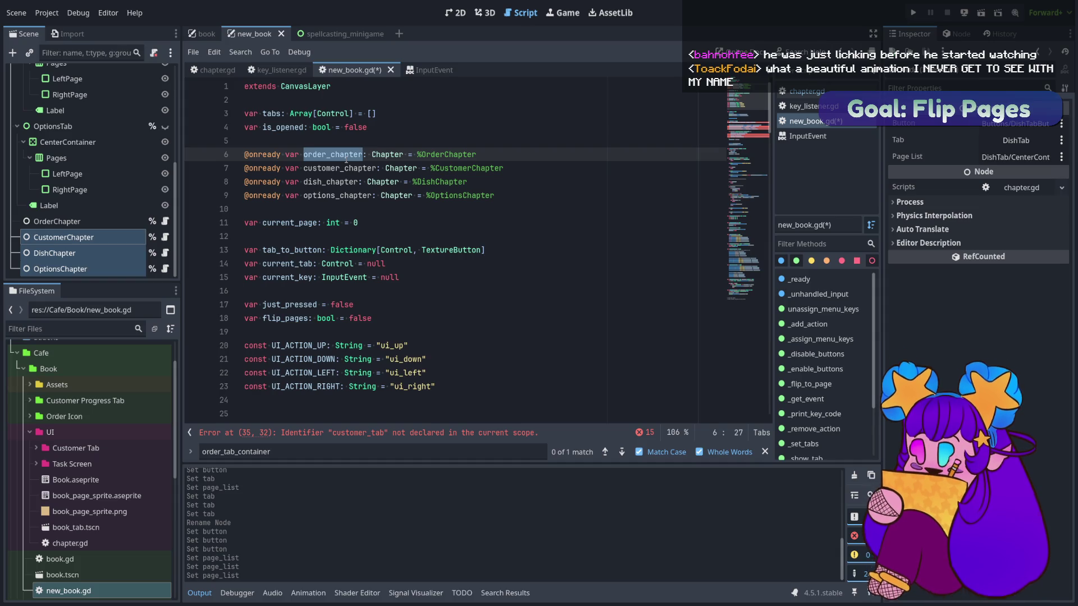
pyautogui.hotkey('ctrl', 's')
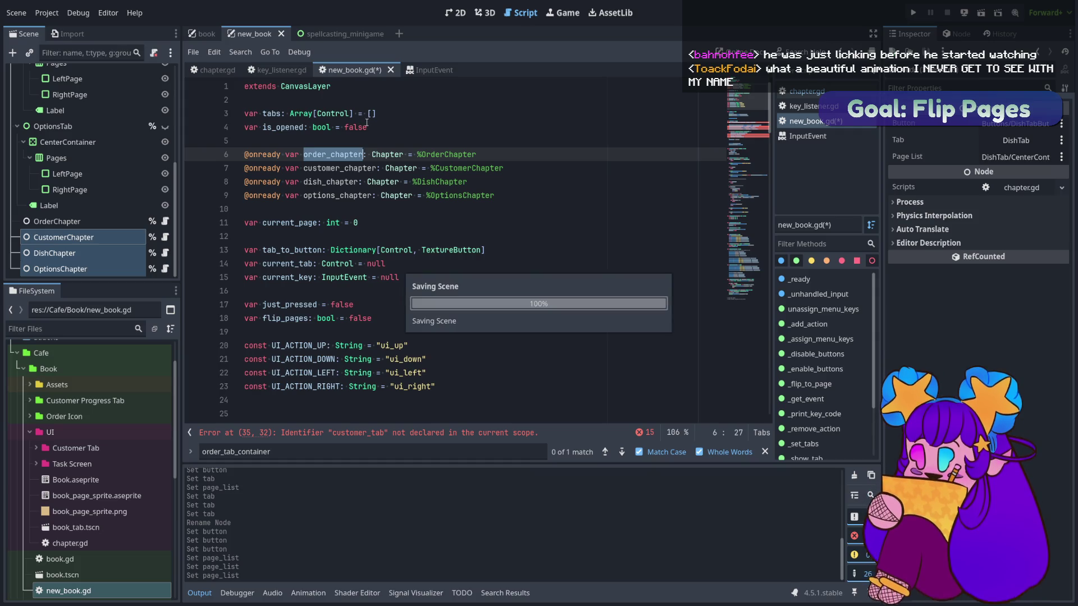
pyautogui.doubleClick(334, 166)
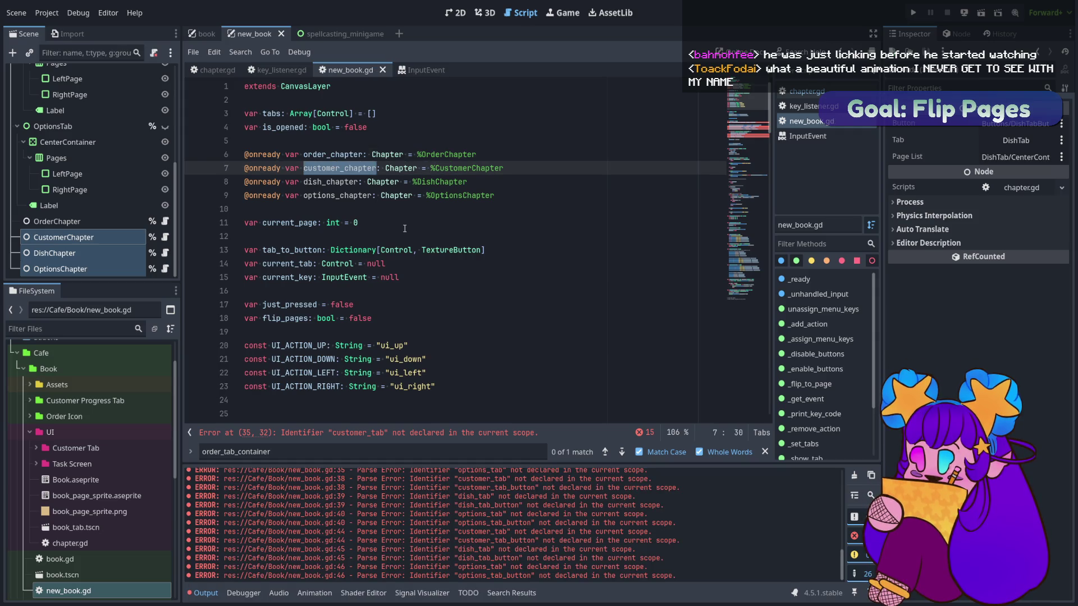
pyautogui.scroll(-8, 418, 245)
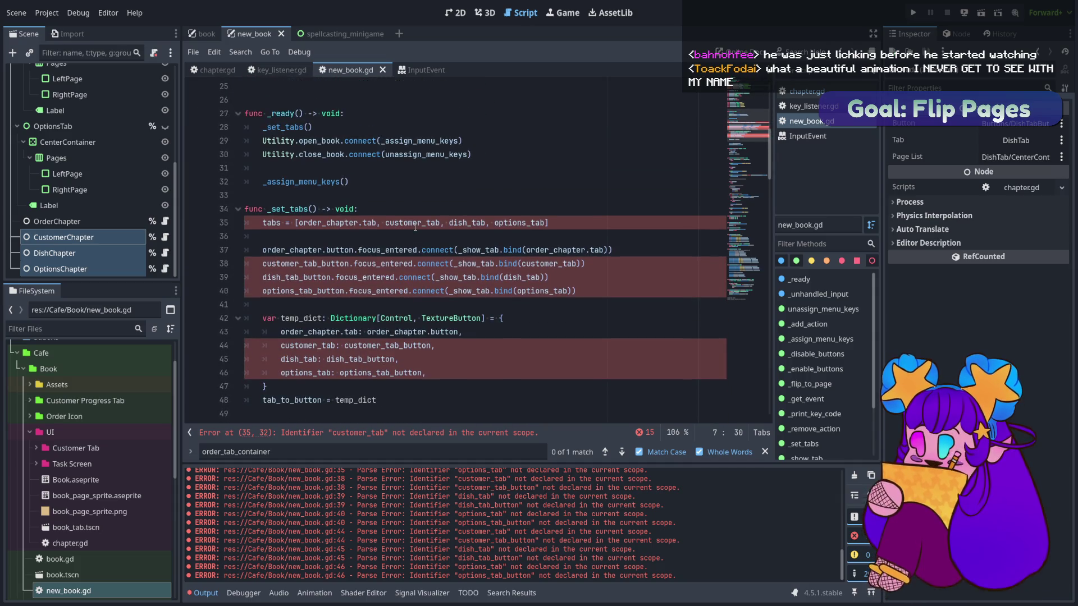
# - Replace all customer_tab with customer_chapter.tab and dish_tab with dish_chapter.tab
pyautogui.doubleClick(416, 224)
pyautogui.hotkey('ctrl', 'r')
pyautogui.write('customer_chapter')
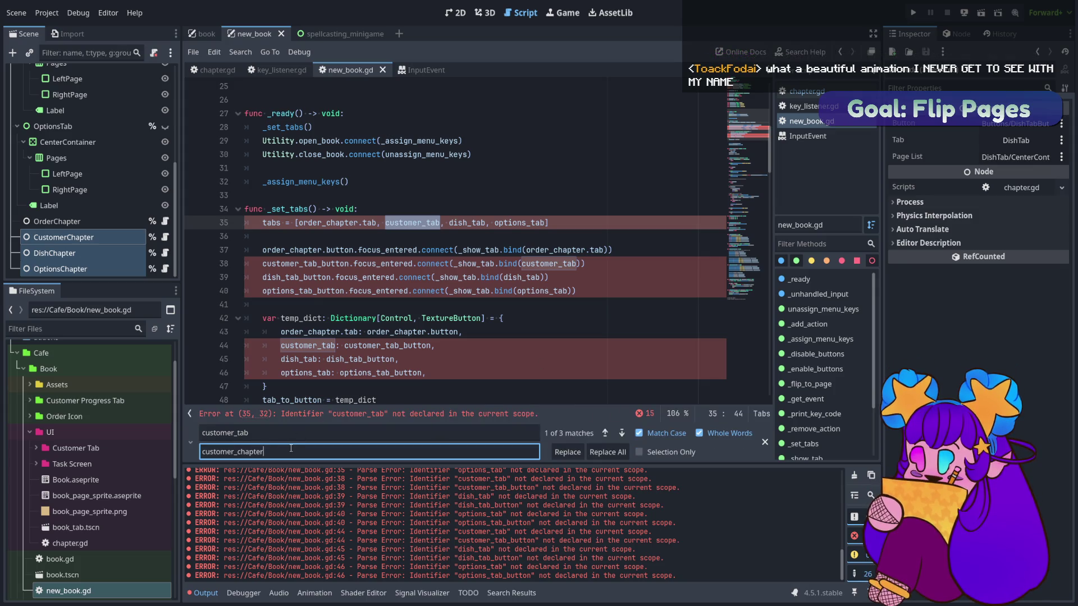
pyautogui.write('.tab')
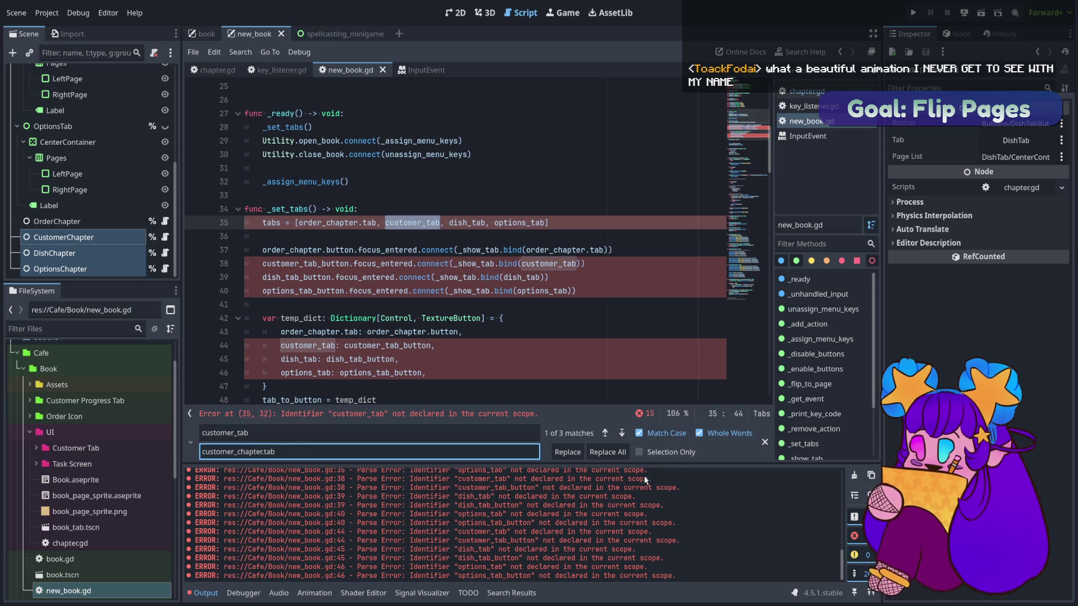
pyautogui.click(608, 453)
pyautogui.doubleClick(505, 222)
pyautogui.hotkey('ctrl', 'r')
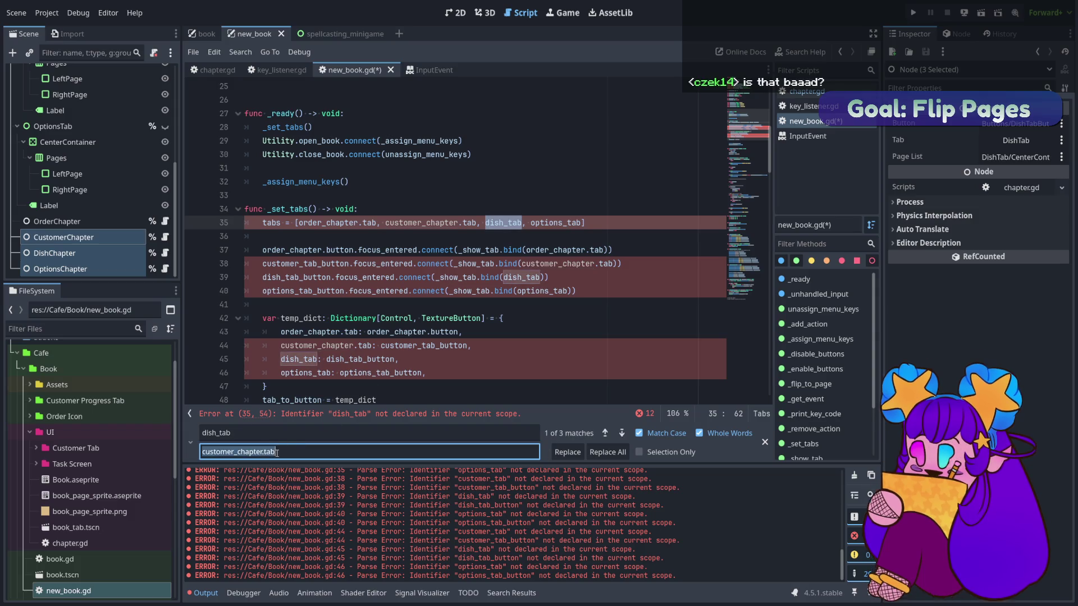
pyautogui.click(237, 452)
pyautogui.moveTo(238, 452); pyautogui.dragTo(185, 450)
pyautogui.write('dish_')
pyautogui.click(607, 452)
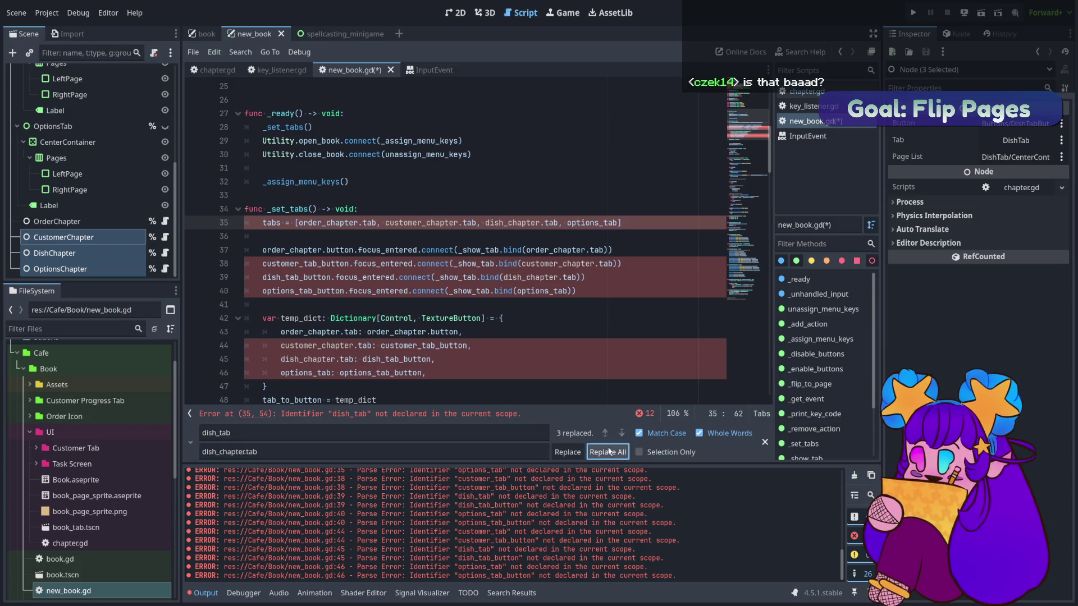
# - Replace all options_tab with options_chapter.tab
pyautogui.doubleClick(602, 223)
pyautogui.hotkey('ctrl', 'r')
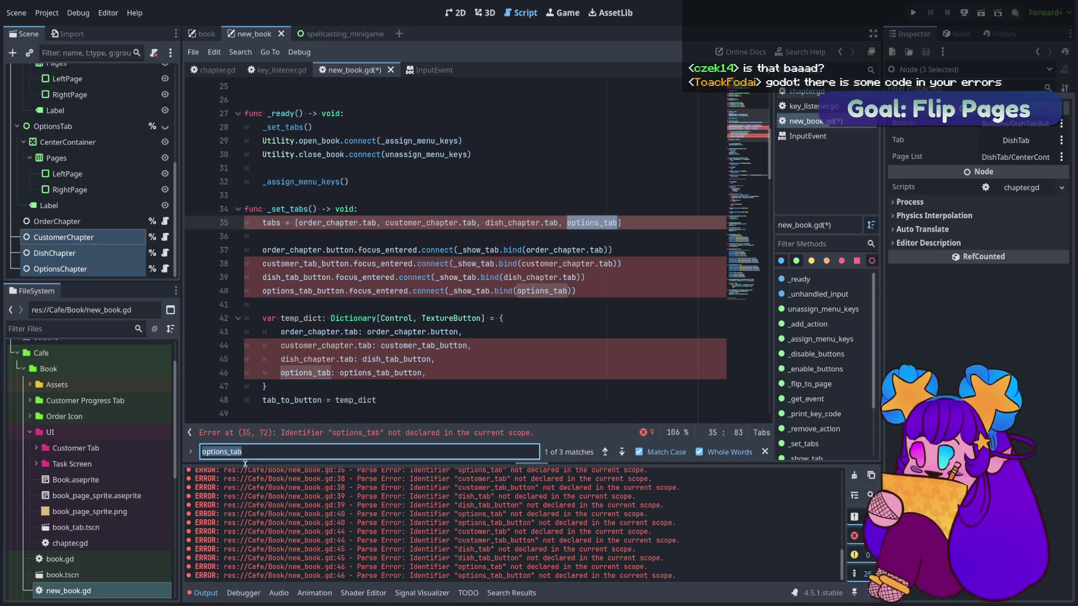
pyautogui.moveTo(244, 452); pyautogui.dragTo(197, 454)
pyautogui.click(214, 452)
pyautogui.moveTo(214, 452); pyautogui.dragTo(198, 456)
pyautogui.write('options_chapter.tab')
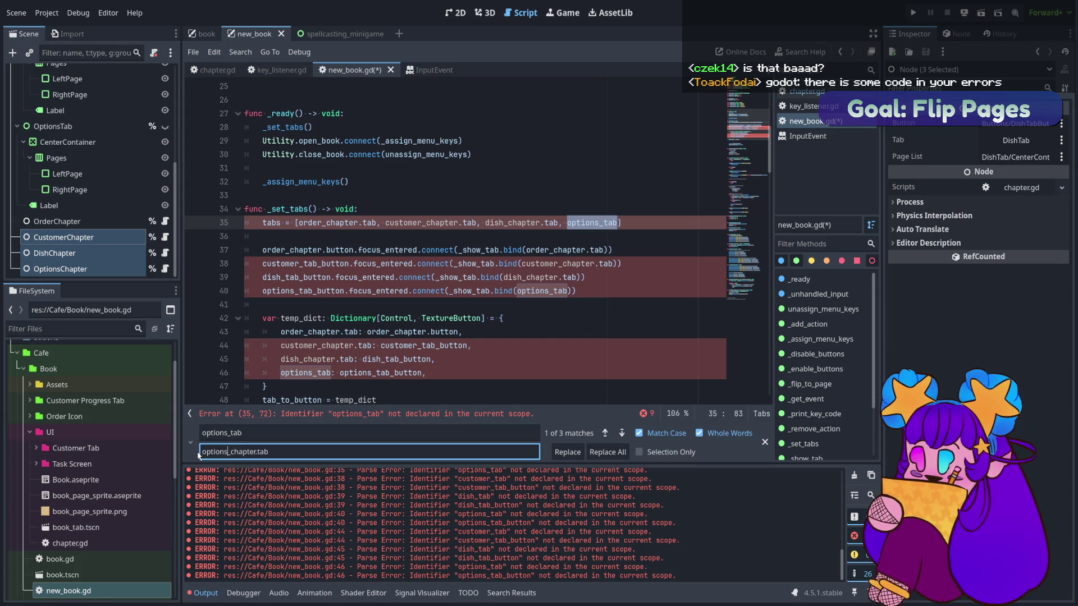
pyautogui.click(602, 456)
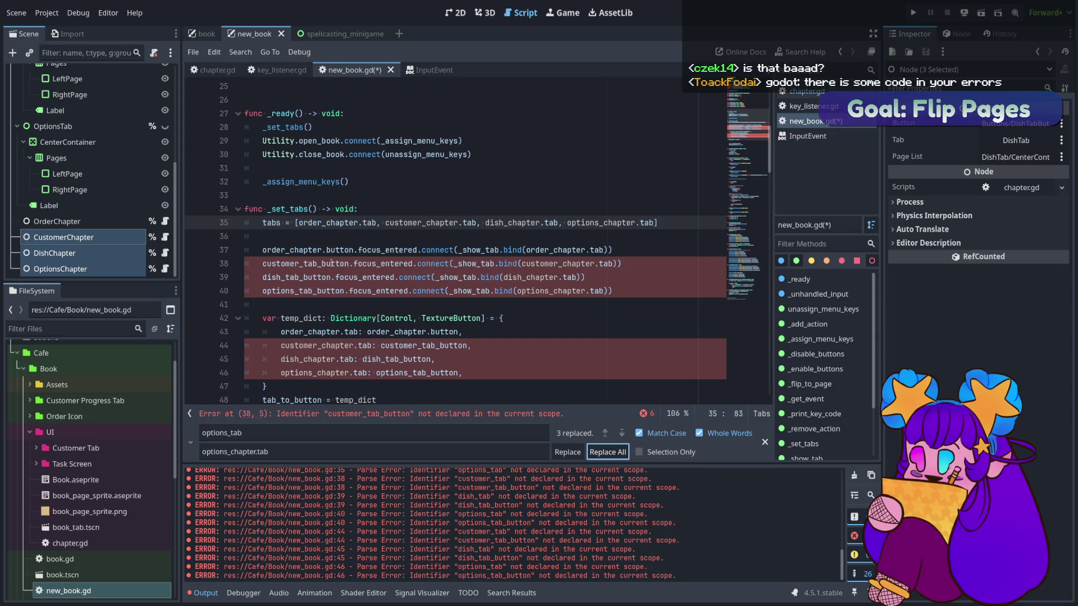
# - Replace both customer_tab_button uses with customer_chapter.button
pyautogui.doubleClick(332, 263)
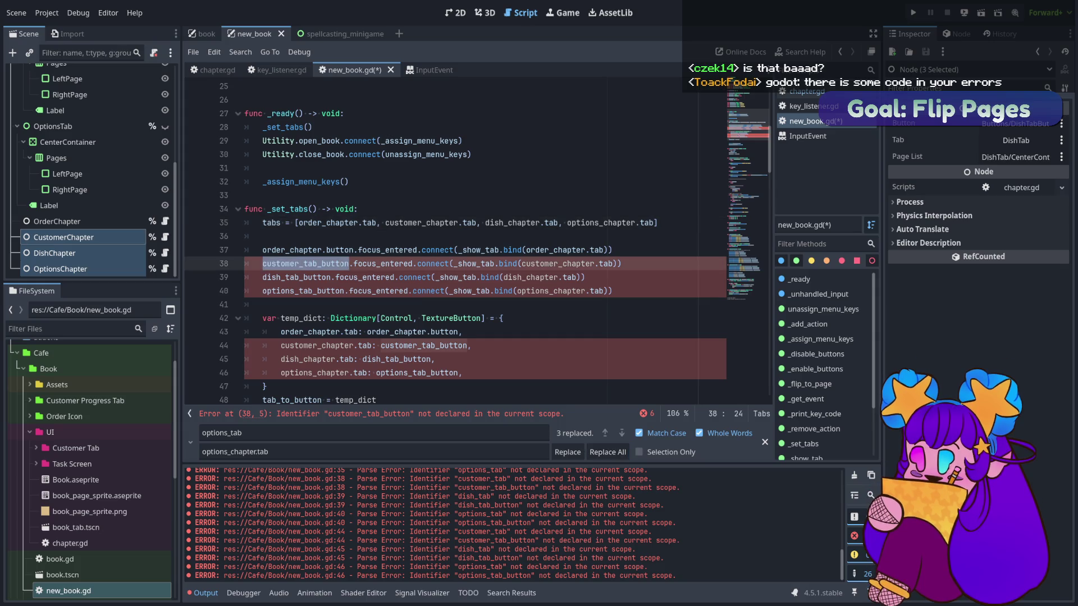
pyautogui.hotkey('ctrl', 'r')
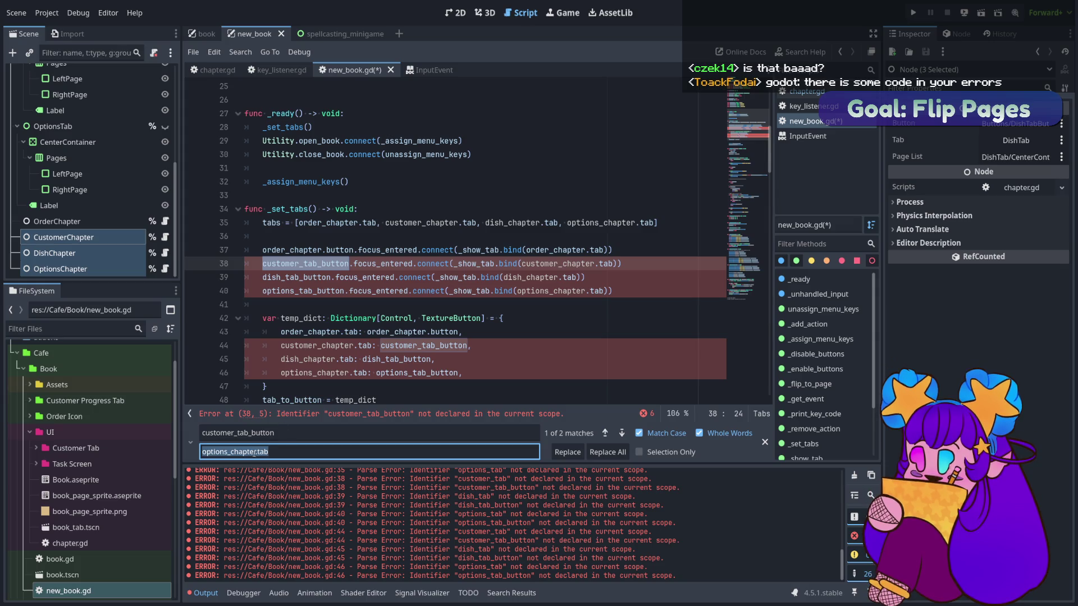
pyautogui.moveTo(254, 453); pyautogui.dragTo(226, 454)
pyautogui.hotkey('ctrl', 'a')
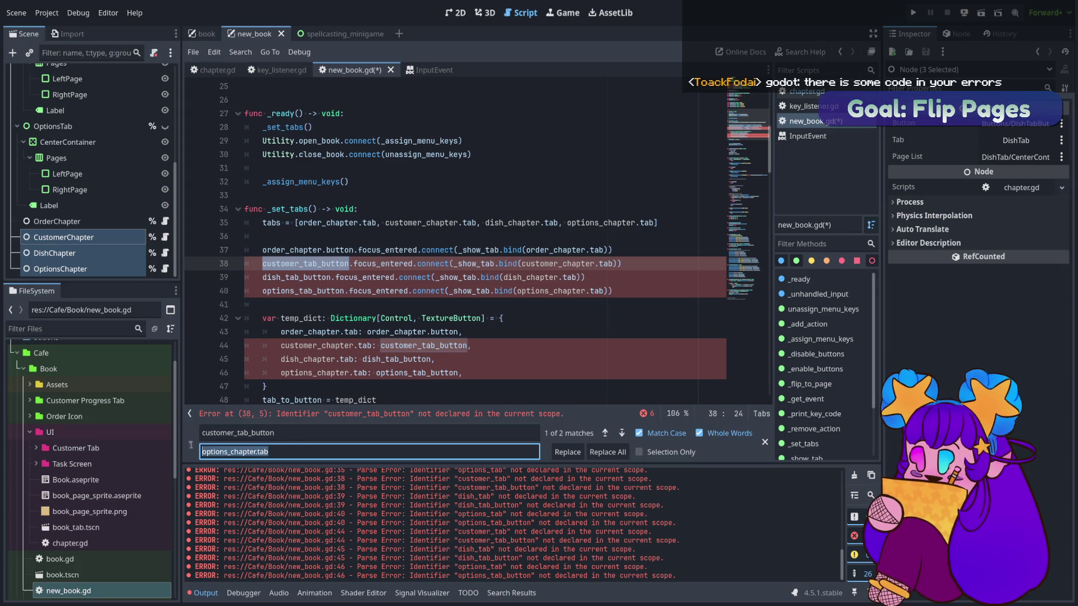
pyautogui.write('customer')
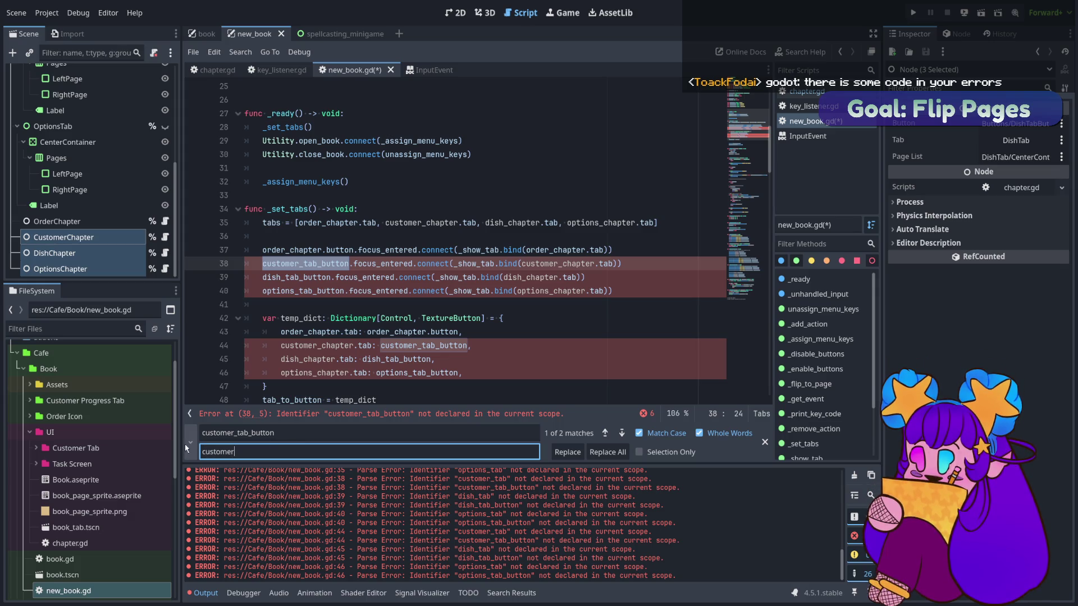
pyautogui.write('_chapter')
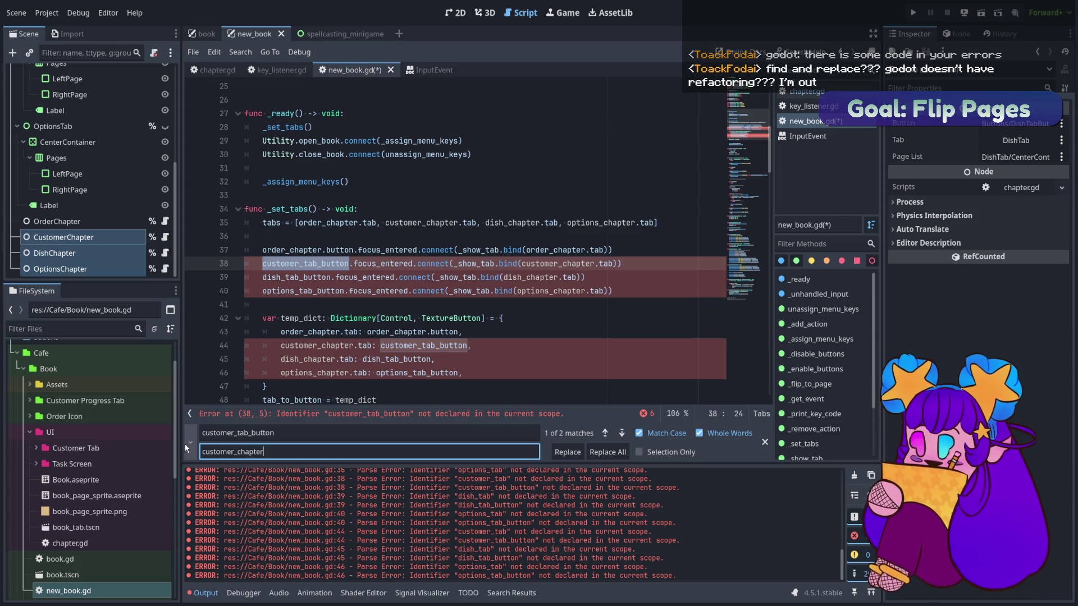
pyautogui.write('.button')
pyautogui.hotkey('ctrl', 'a')
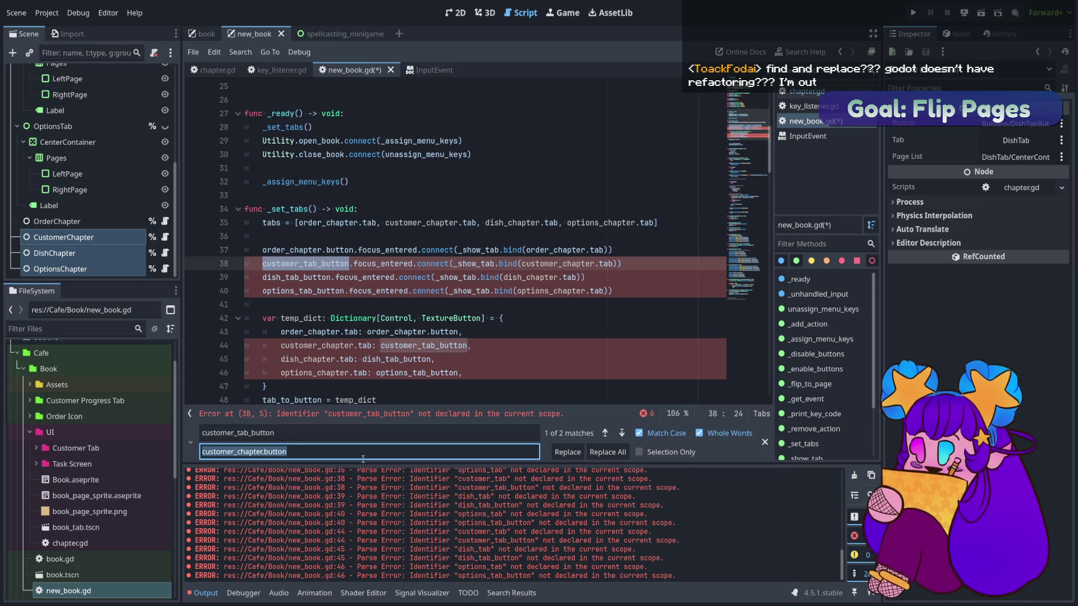
pyautogui.click(621, 456)
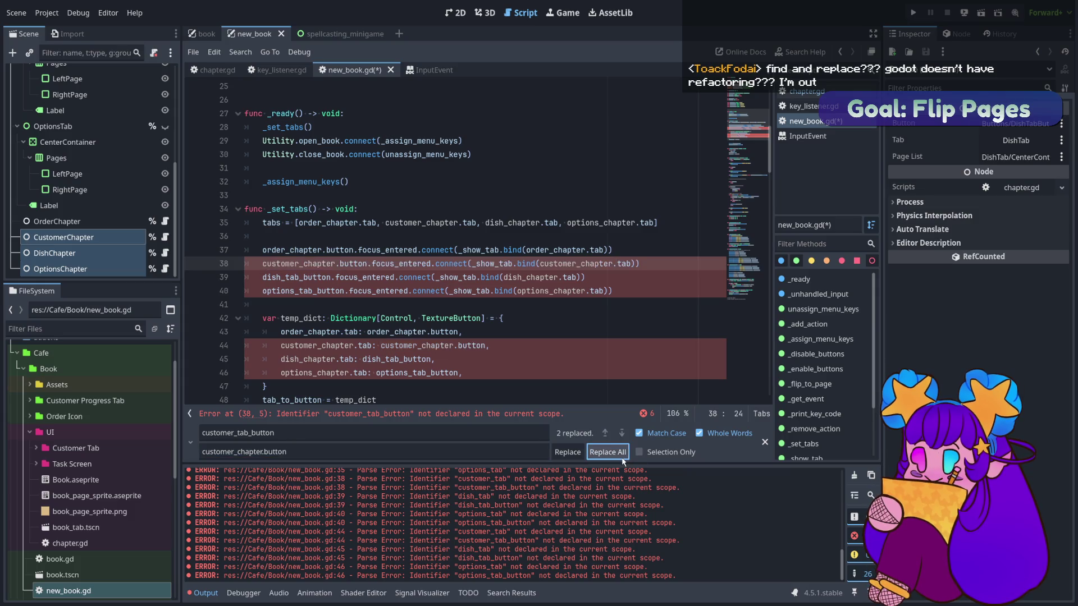
# - Replace both dish_tab_button uses with dish_chapter.button
pyautogui.doubleClick(310, 278)
pyautogui.hotkey('ctrl', 'r')
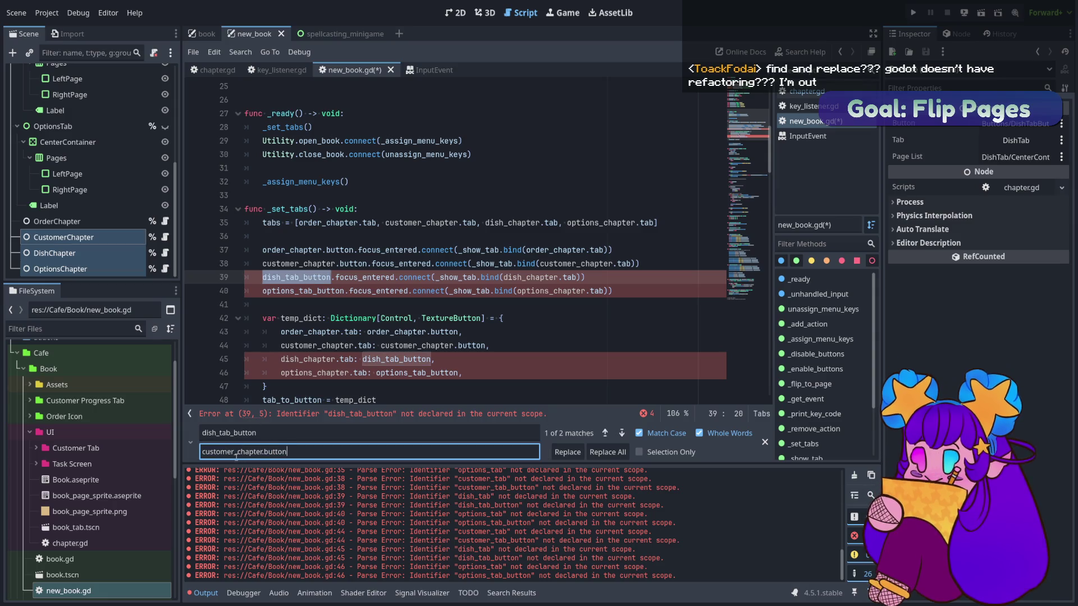
pyautogui.moveTo(236, 456); pyautogui.dragTo(201, 453)
pyautogui.write('dish')
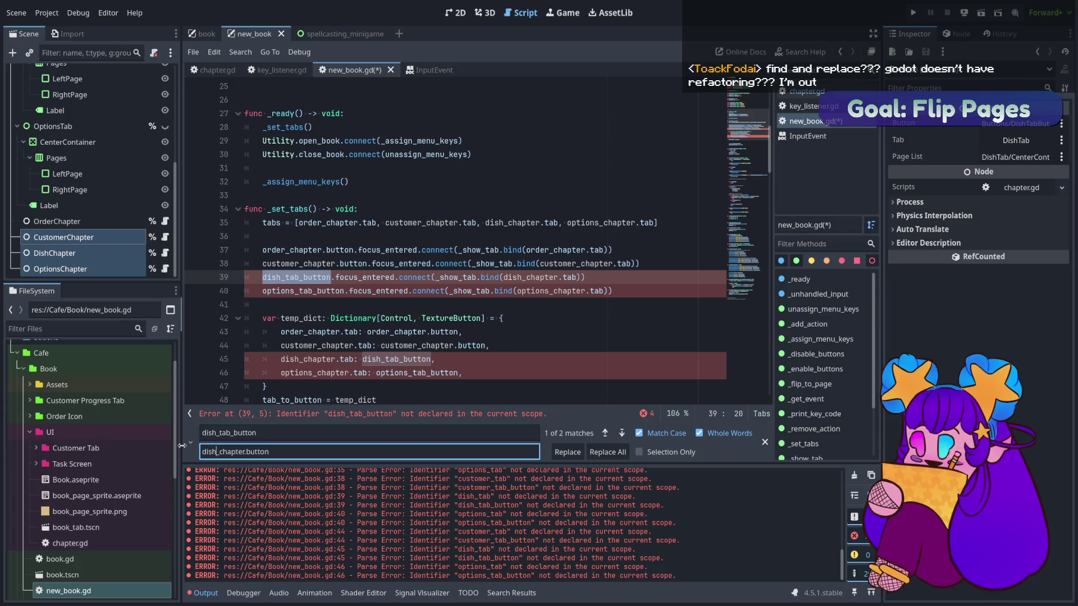
pyautogui.click(612, 456)
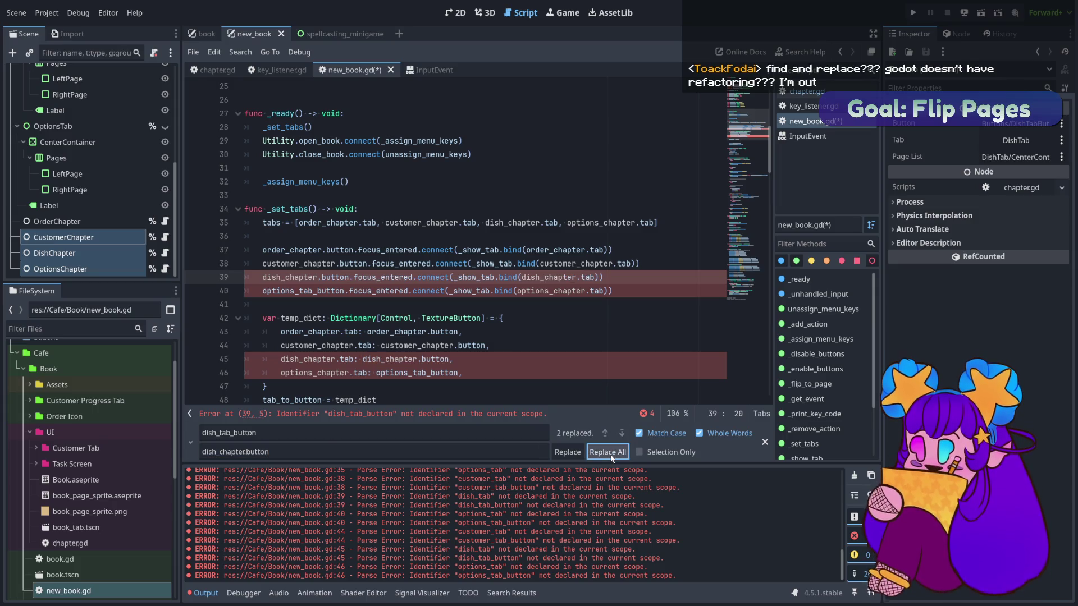
# - Replace both options_tab_button uses with options_chapter.button, close the replace bar and save
pyautogui.doubleClick(303, 291)
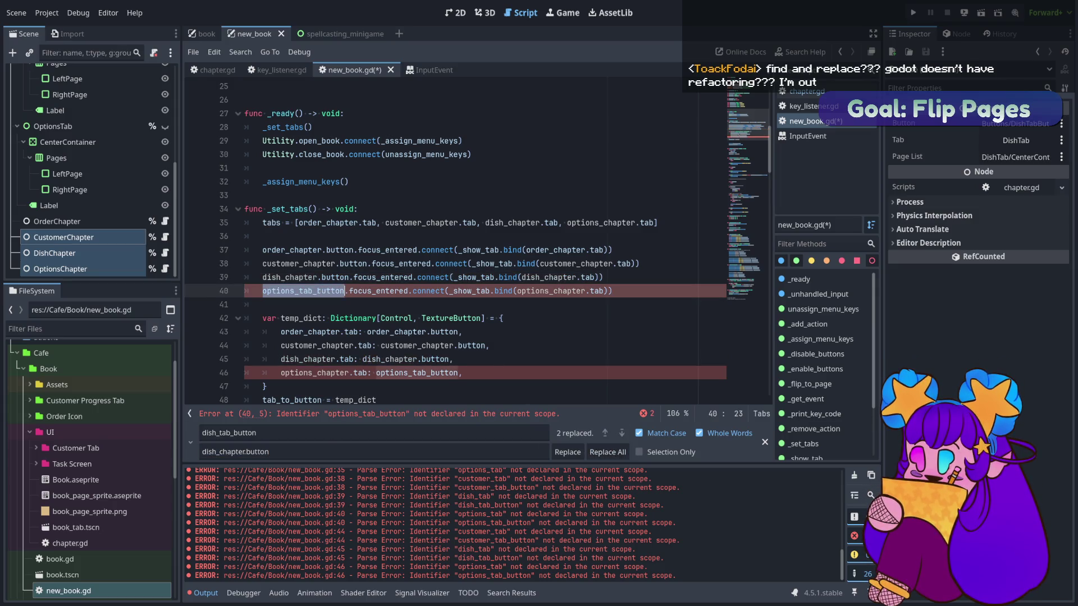
pyautogui.hotkey('ctrl', 'r')
pyautogui.click(217, 452)
pyautogui.moveTo(217, 452); pyautogui.dragTo(180, 448)
pyautogui.write('options')
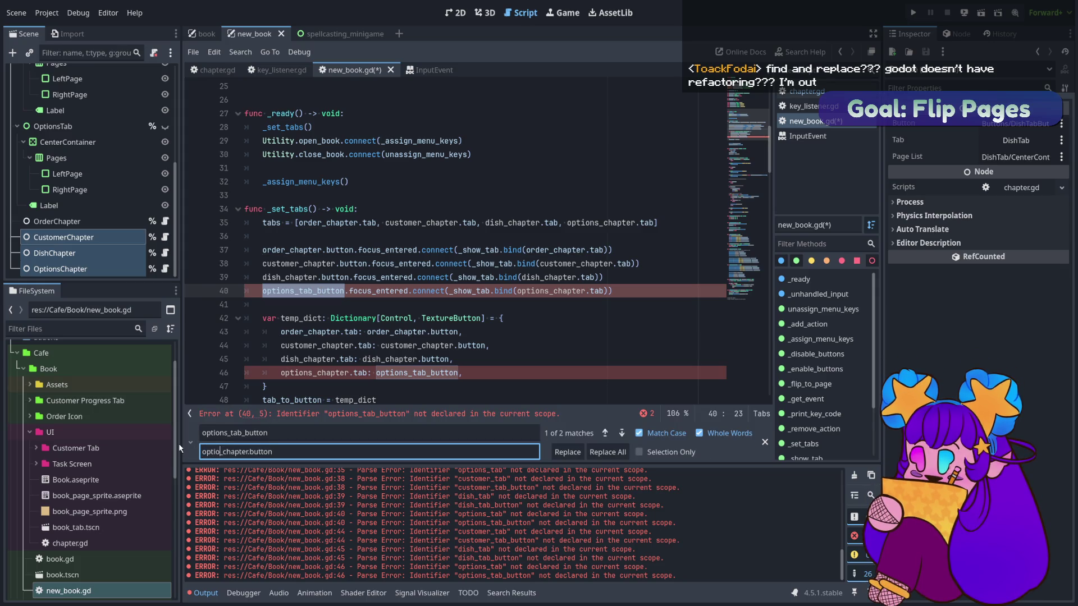
pyautogui.click(607, 452)
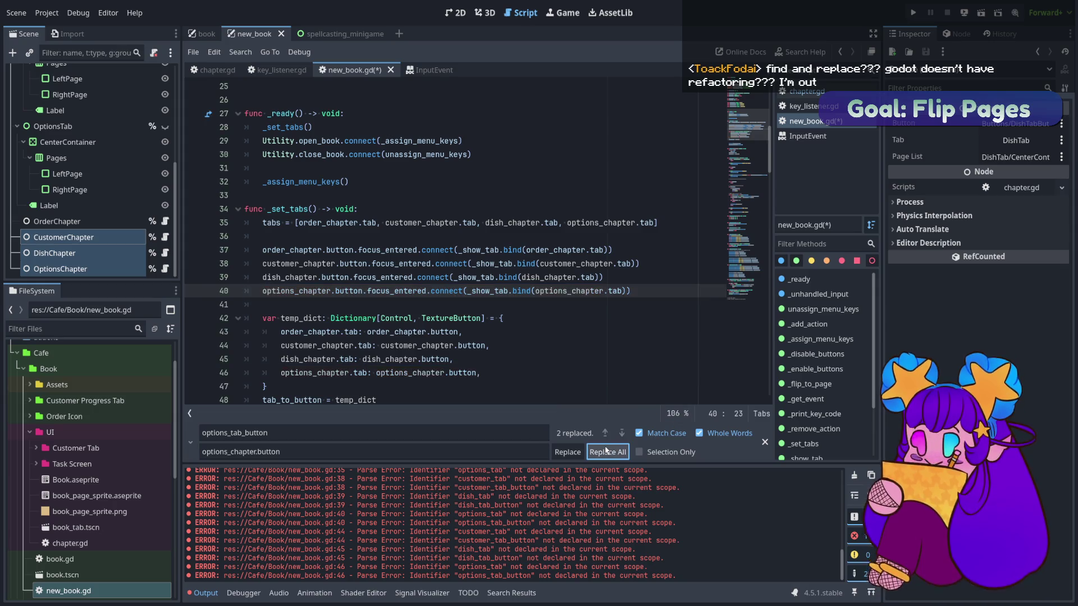
pyautogui.click(763, 442)
pyautogui.click(461, 332)
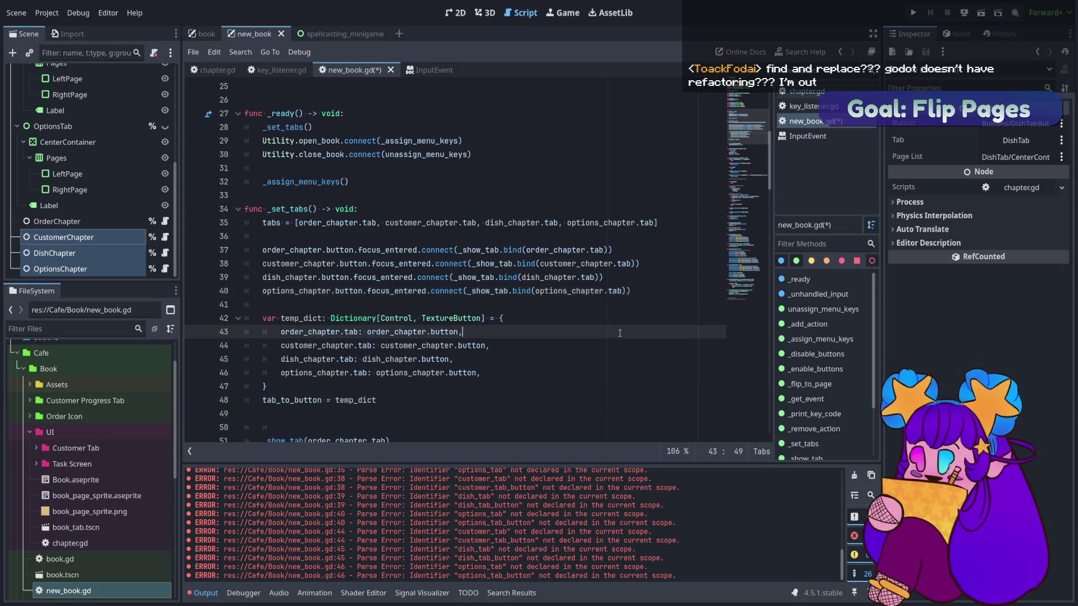
pyautogui.hotkey('ctrl', 's')
# - Run the book scene with F6, check it opens on the Customer page, then stop it with F8
pyautogui.press('F6')
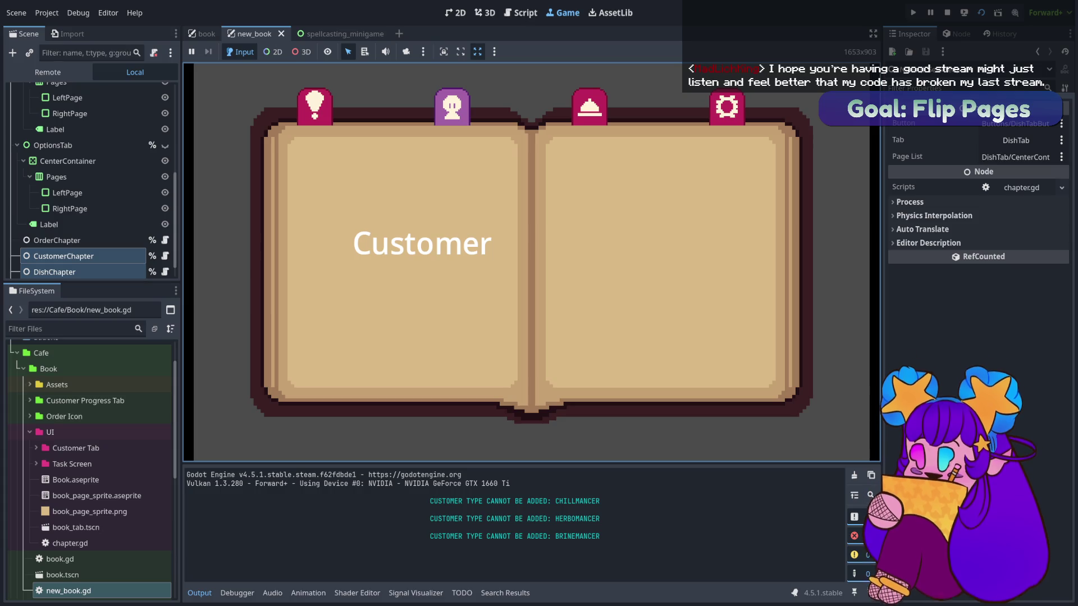
pyautogui.press('F8')
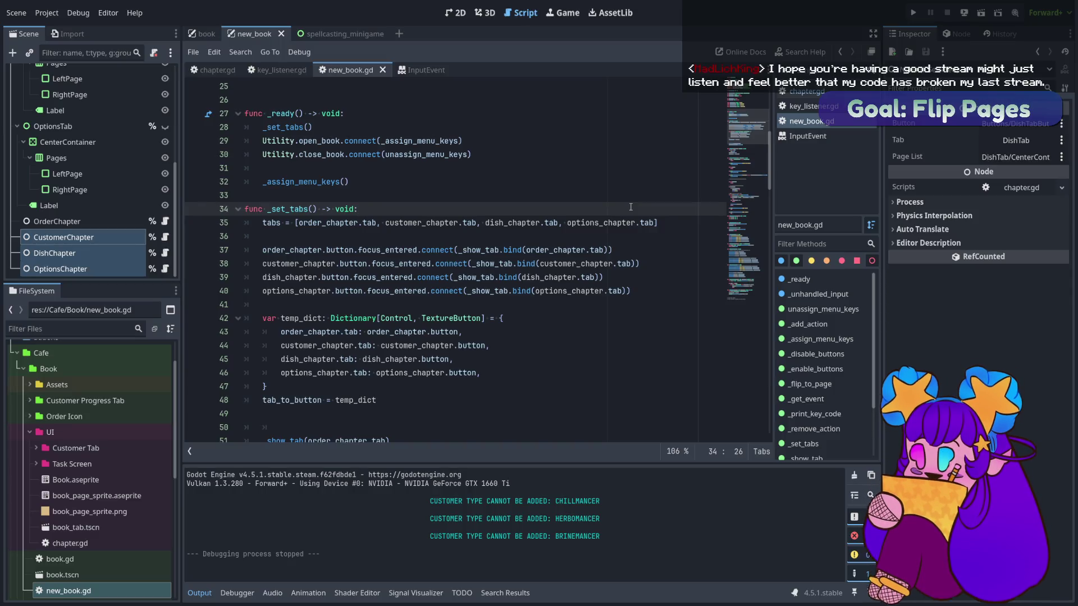
pyautogui.scroll(-1, 581, 193)
pyautogui.scroll(-2, 580, 193)
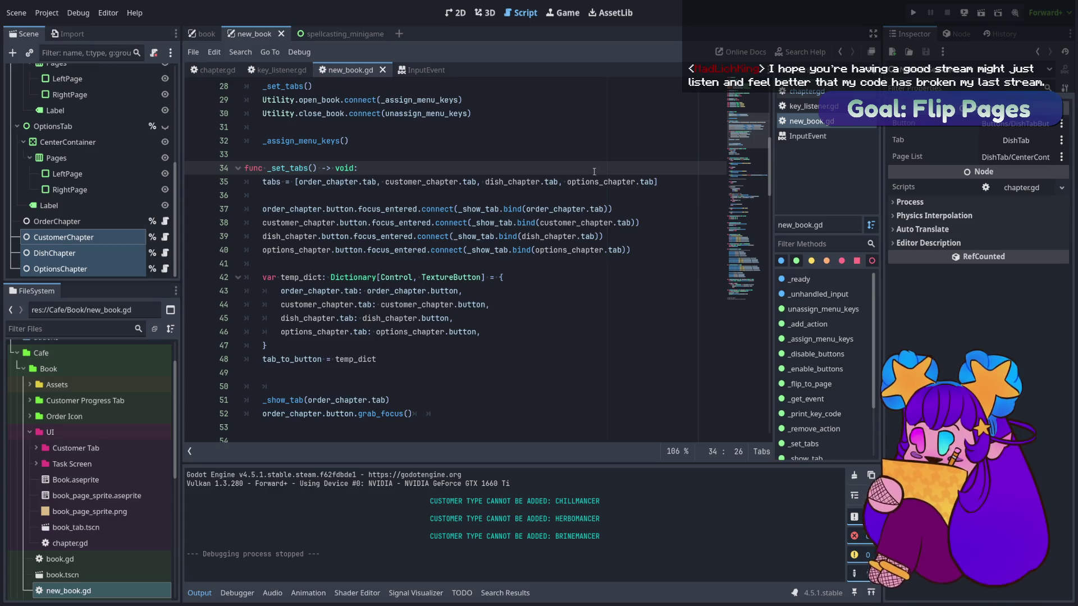
pyautogui.scroll(-3, 403, 320)
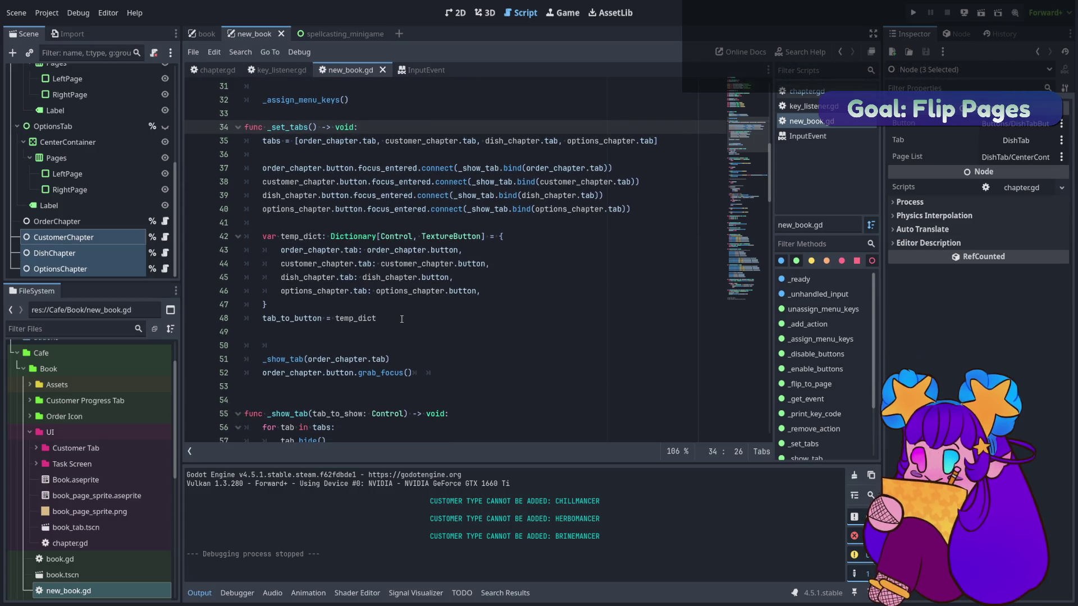
pyautogui.moveTo(402, 319); pyautogui.dragTo(224, 237)
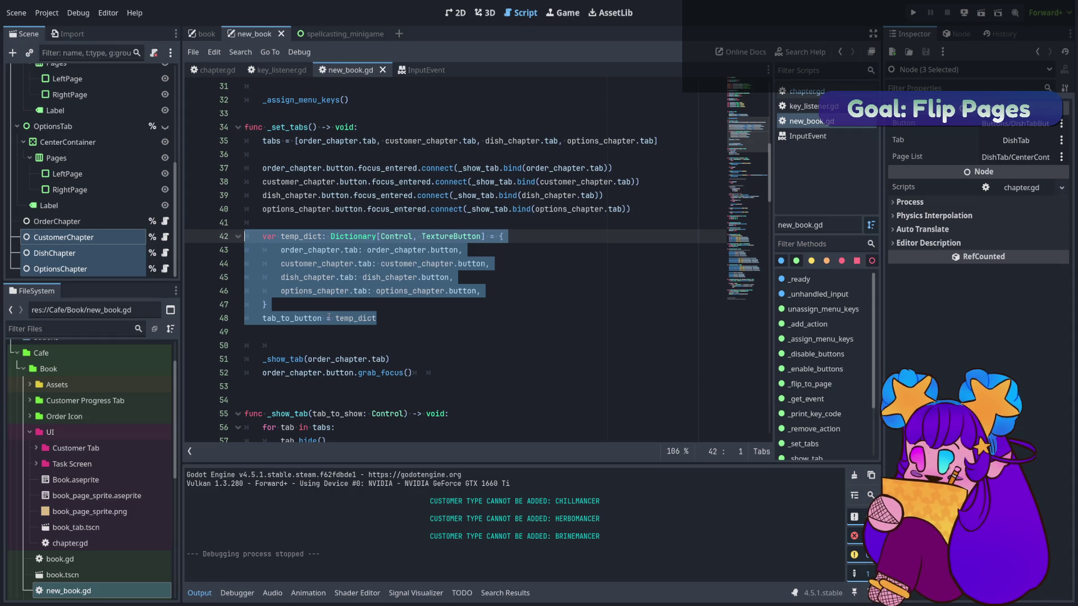
pyautogui.click(329, 318)
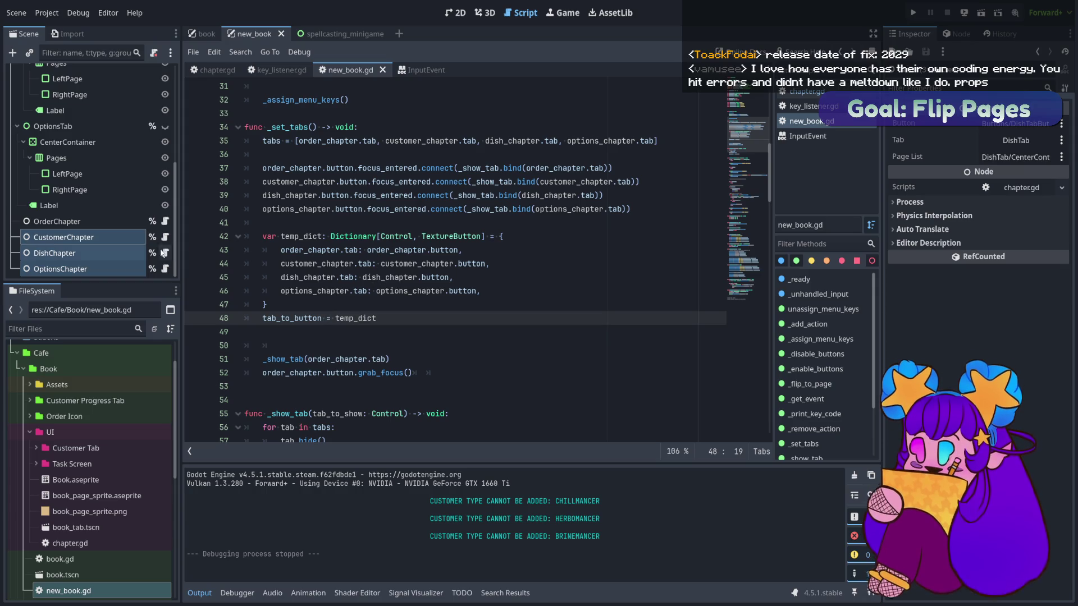
pyautogui.click(746, 165)
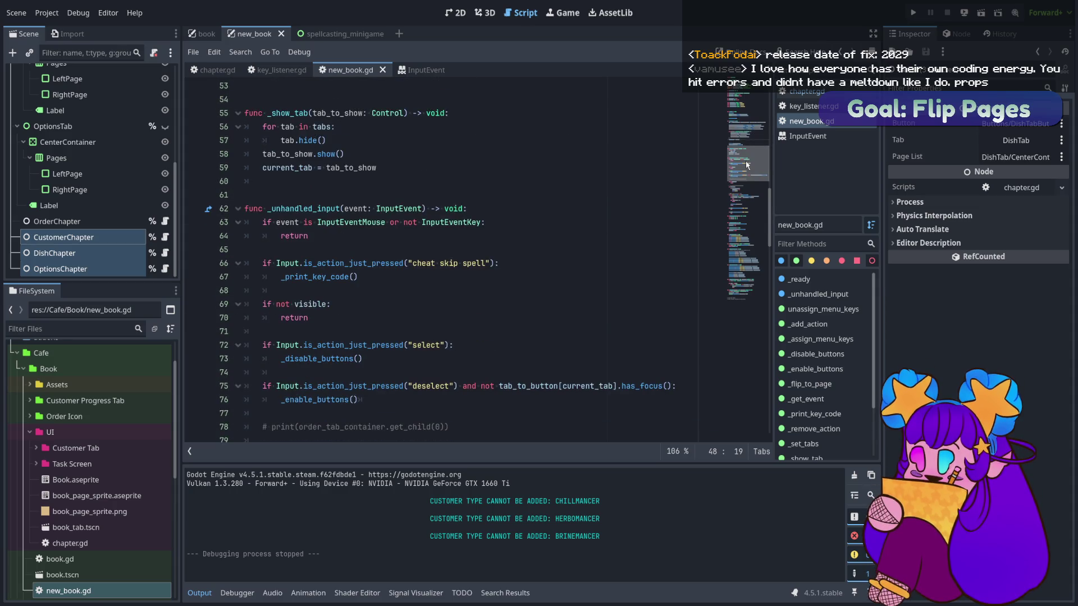
pyautogui.moveTo(746, 165)
pyautogui.mouseDown()
pyautogui.moveTo(706, 221)
pyautogui.moveTo(751, 24)
pyautogui.mouseUp()
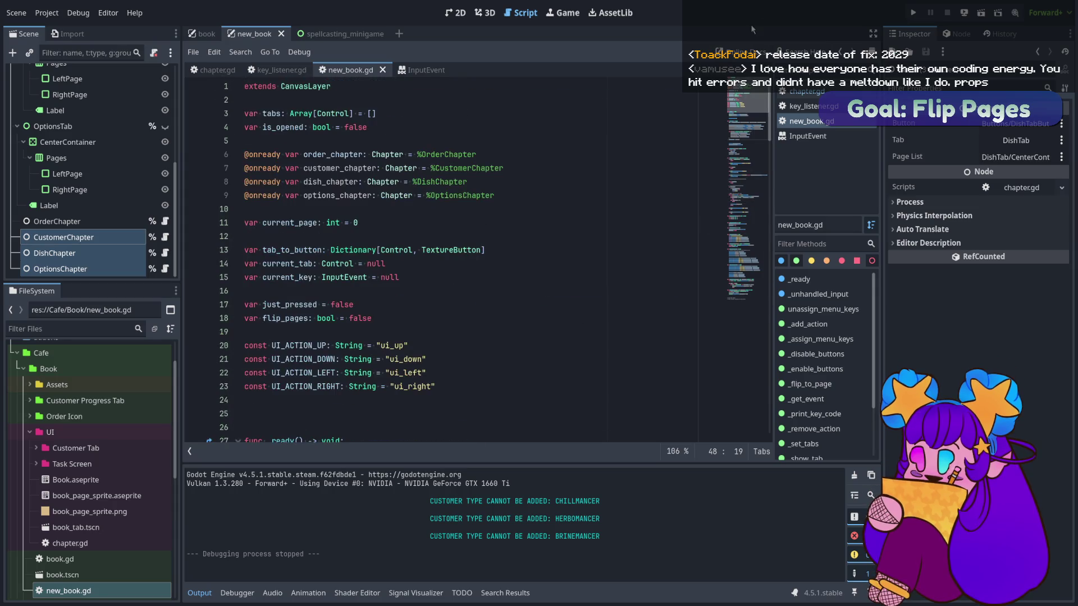
pyautogui.moveTo(746, 87)
pyautogui.mouseDown()
pyautogui.moveTo(738, 279)
pyautogui.moveTo(747, 273)
pyautogui.mouseUp()
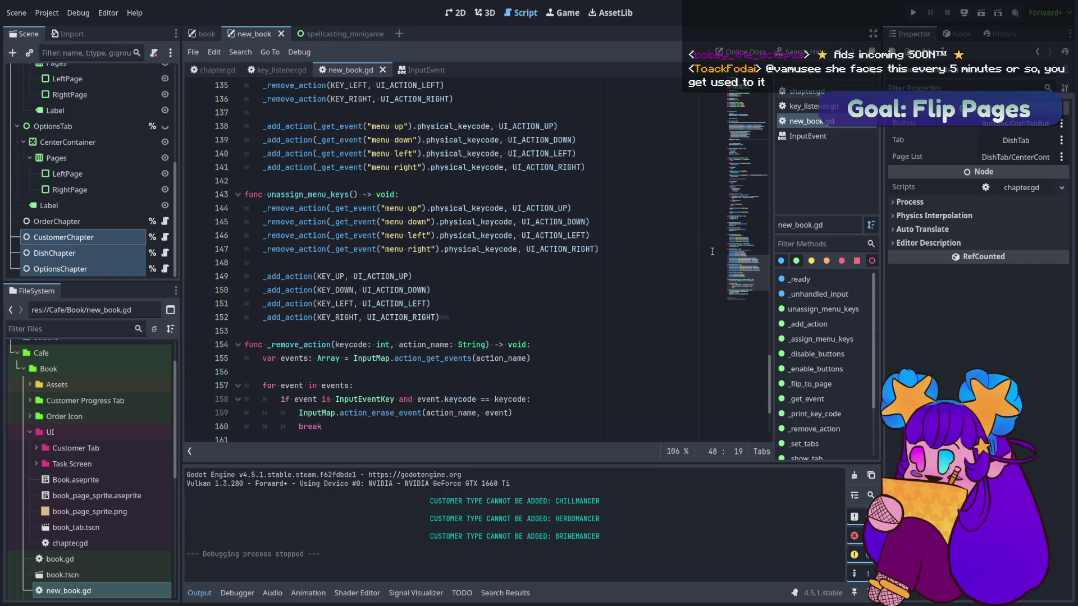
pyautogui.scroll(-3, 741, 298)
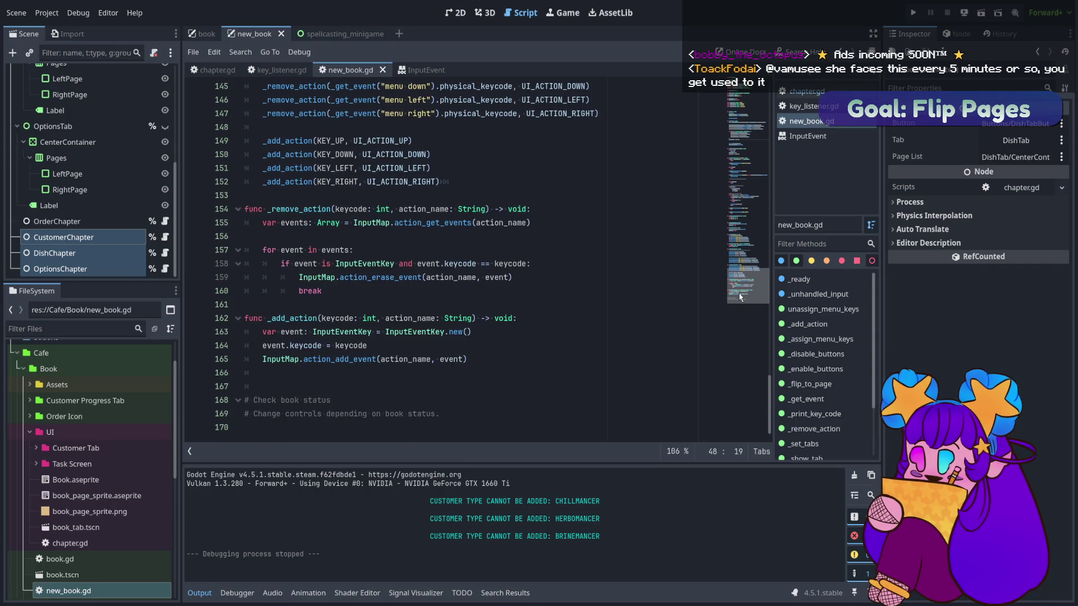
pyautogui.moveTo(740, 297); pyautogui.dragTo(762, 147)
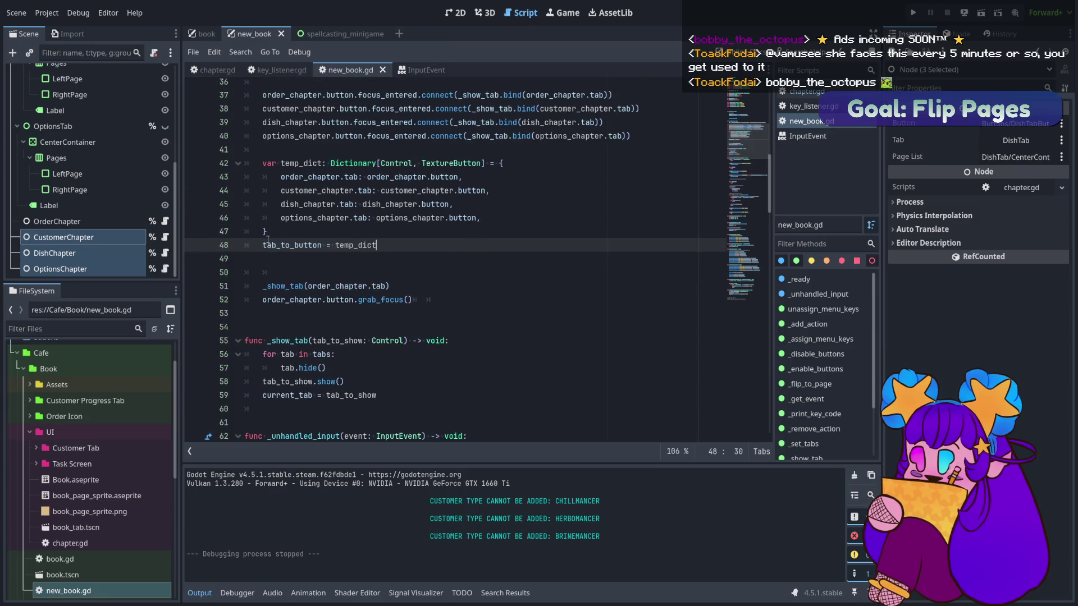
pyautogui.keyDown('ctrl'); pyautogui.click(299, 246); pyautogui.keyUp('ctrl')
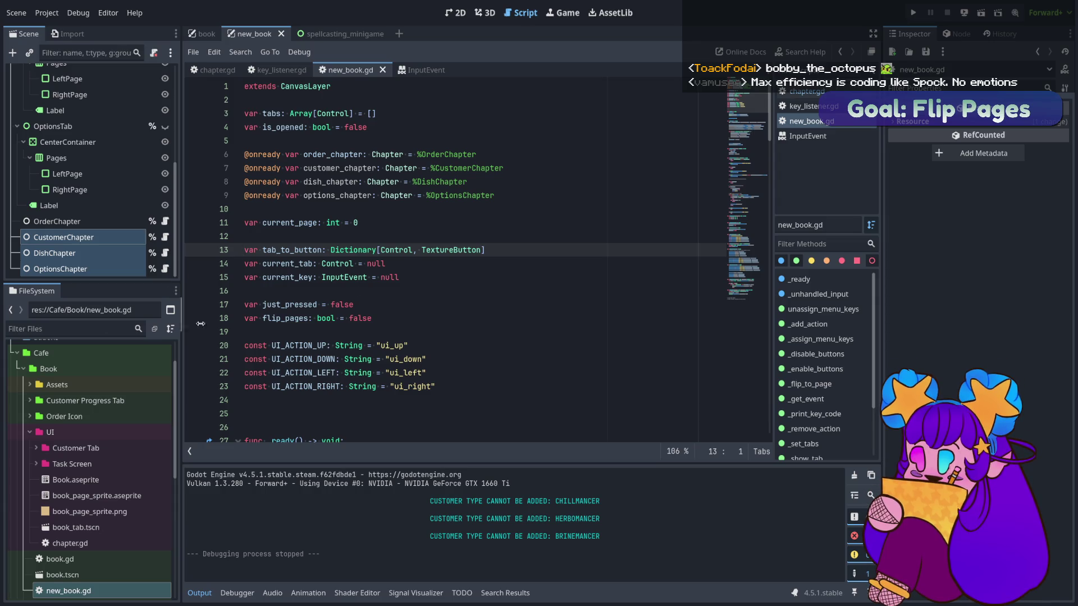
pyautogui.click(418, 260)
# - Add 'var current_chapter: Chapter = null' on a new line below current_tab
pyautogui.press('Return')
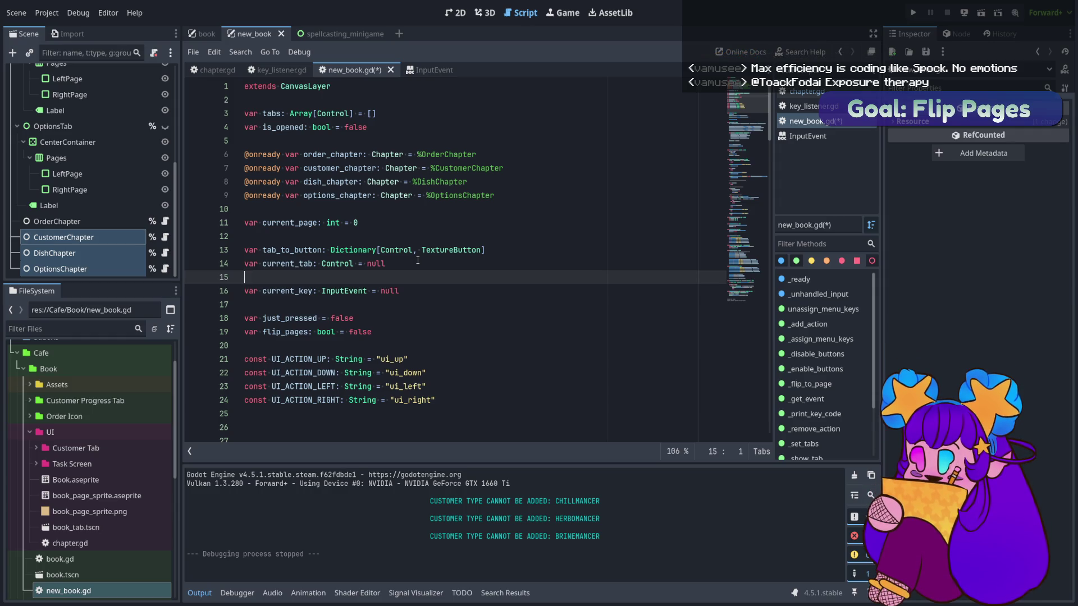
pyautogui.write('var cu')
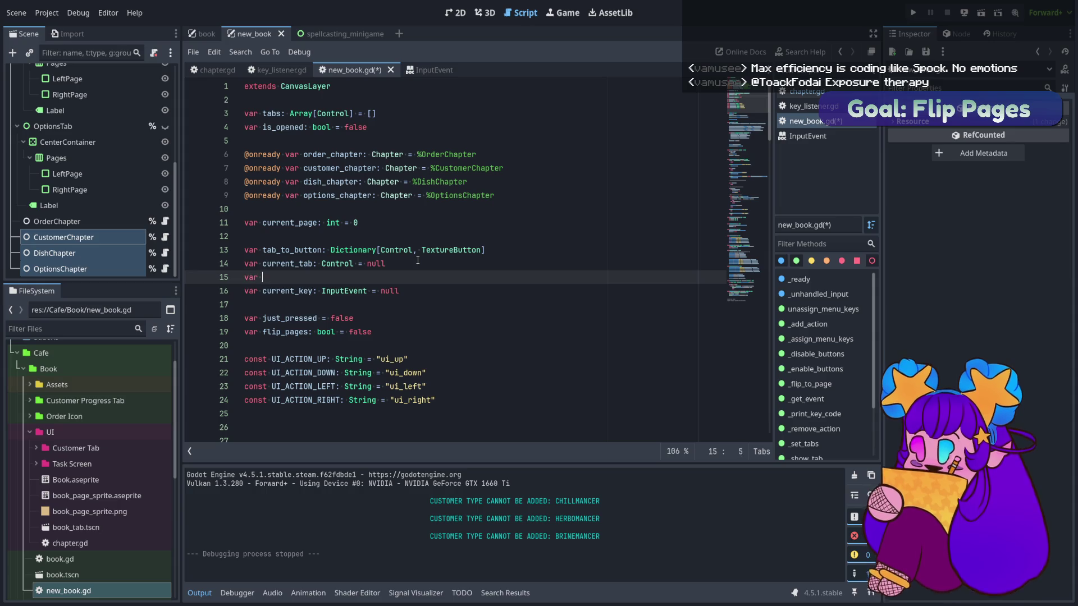
pyautogui.write('_chapt')
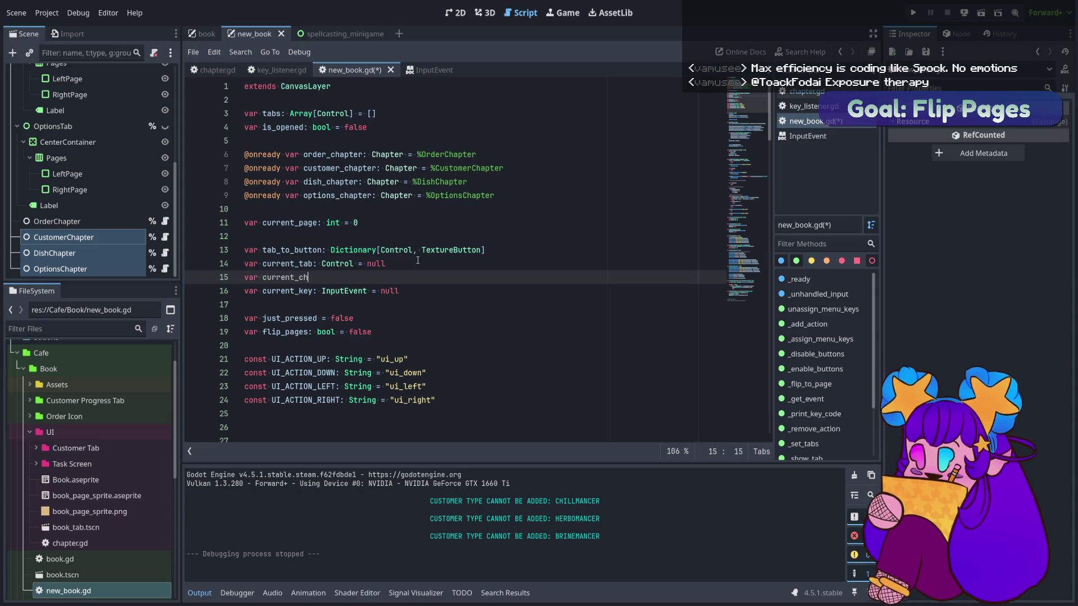
pyautogui.write(': Cha')
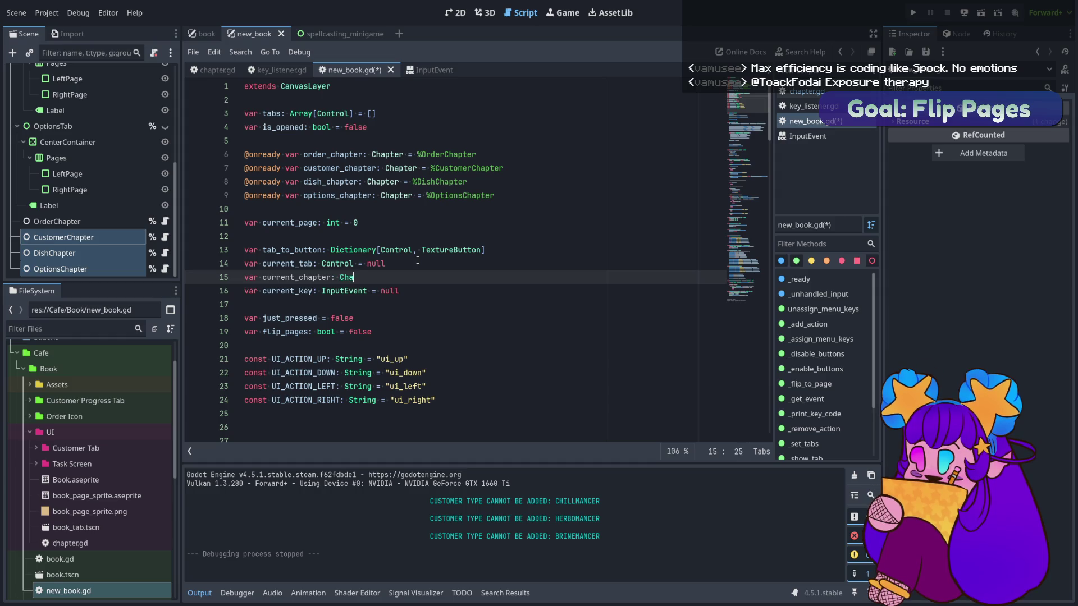
pyautogui.write(':')
pyautogui.write('ull')
pyautogui.doubleClick(329, 279)
# - Search the script for current_tab and _show_tab uses, ending in _show_tab's Control parameter
pyautogui.doubleClick(296, 268)
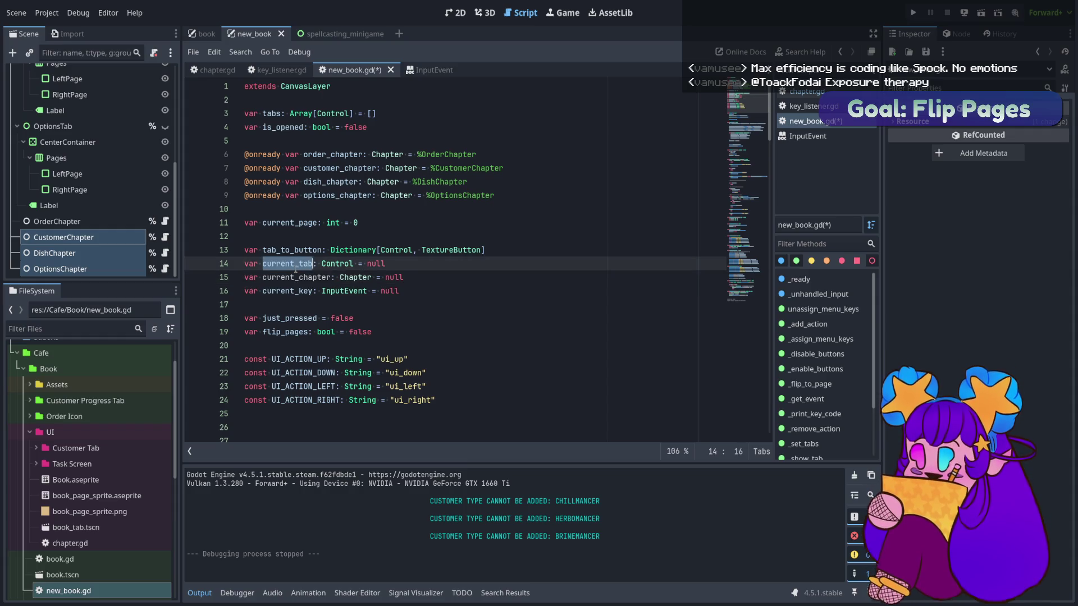
pyautogui.hotkey('ctrl', 'f')
pyautogui.click(622, 451)
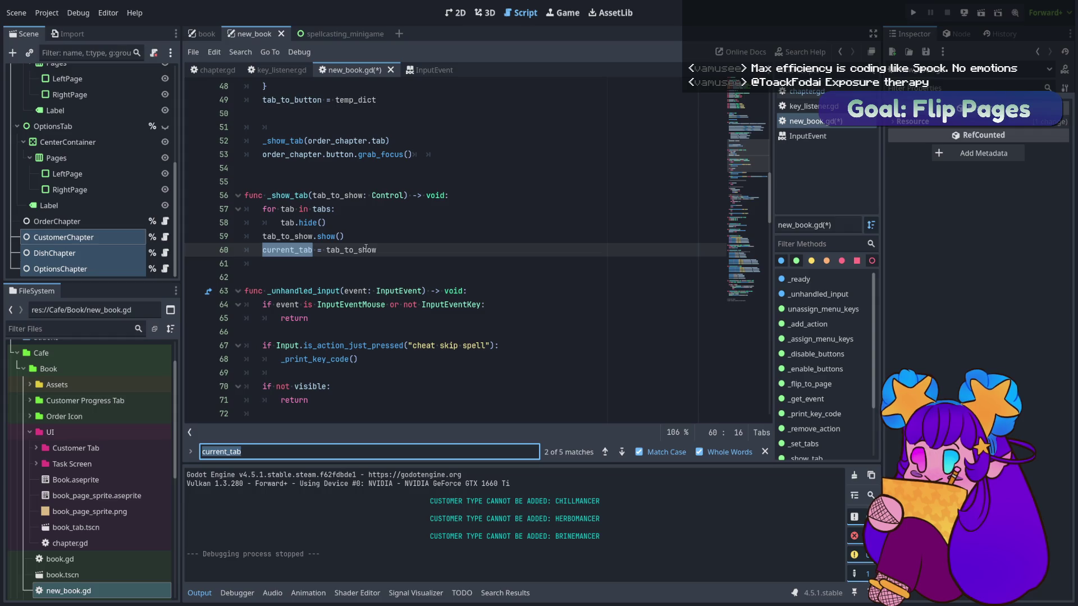
pyautogui.click(361, 239)
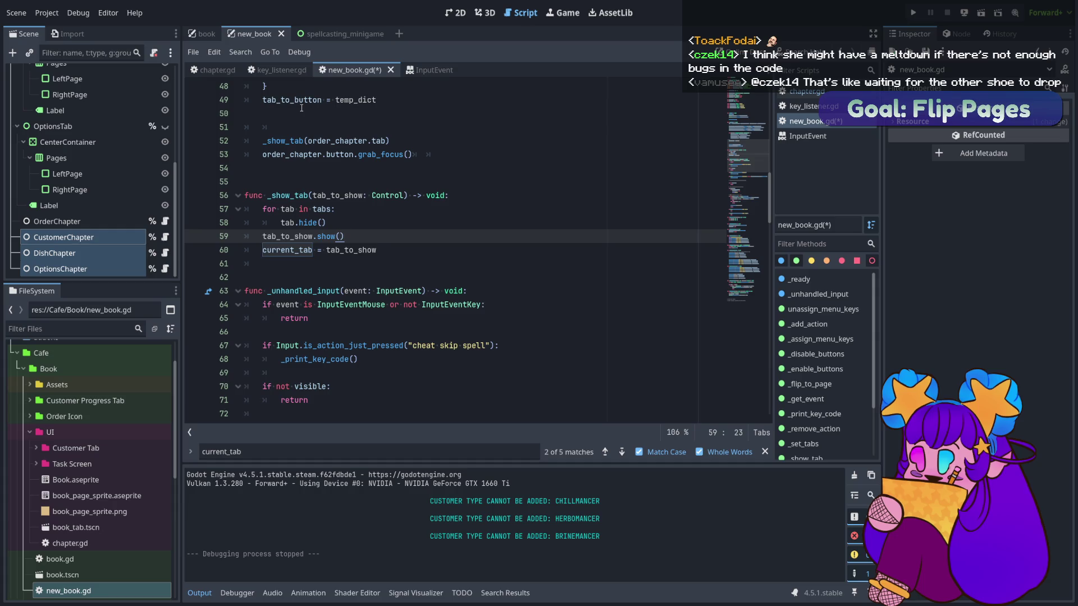
pyautogui.scroll(1, 449, 253)
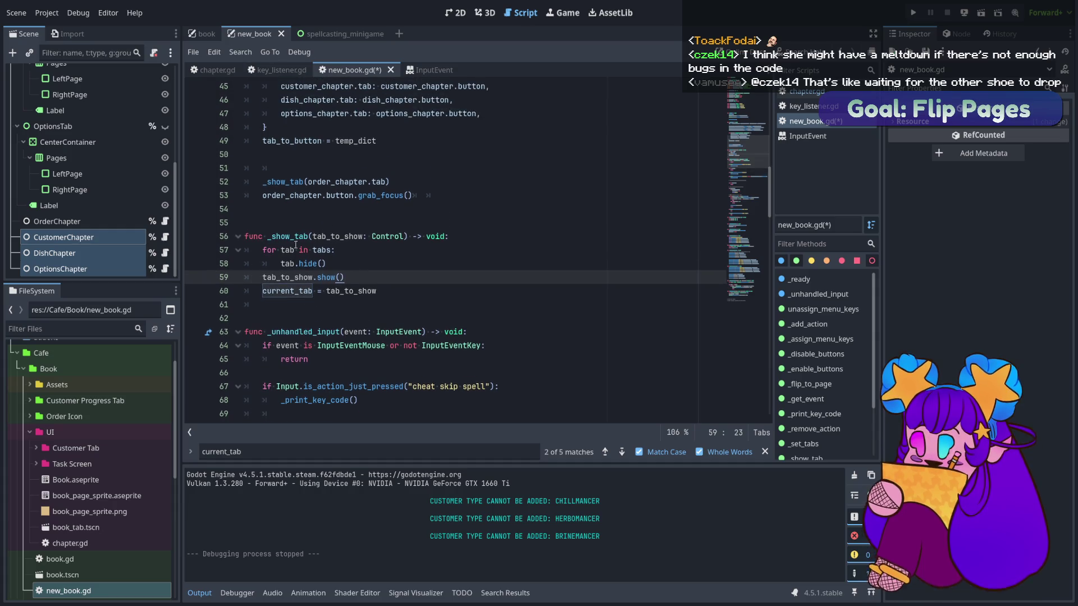
pyautogui.doubleClick(288, 236)
pyautogui.hotkey('ctrl', 'f')
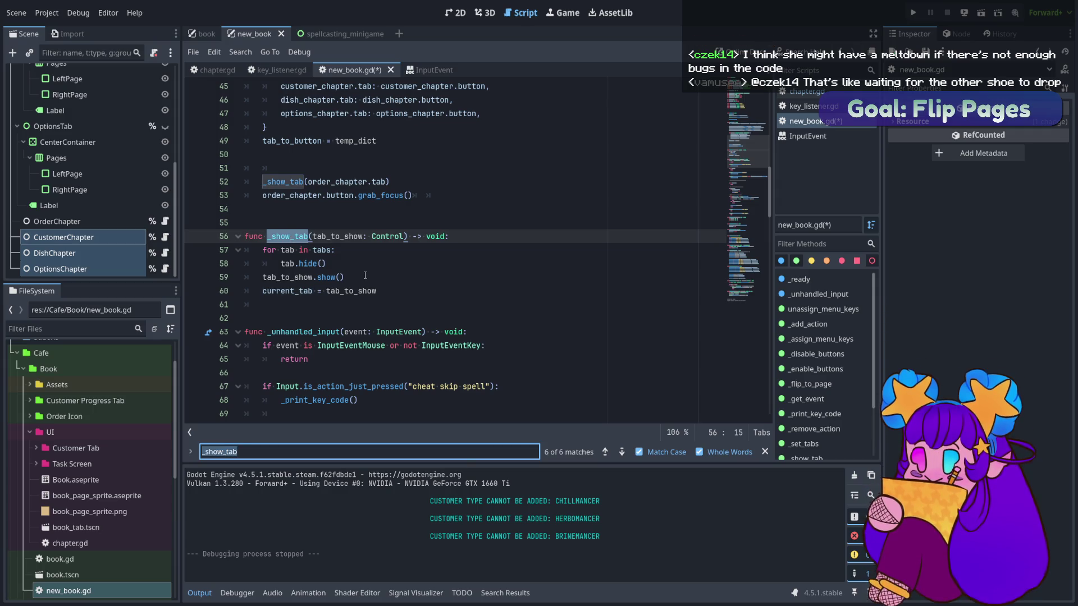
pyautogui.click(370, 236)
pyautogui.click(386, 236)
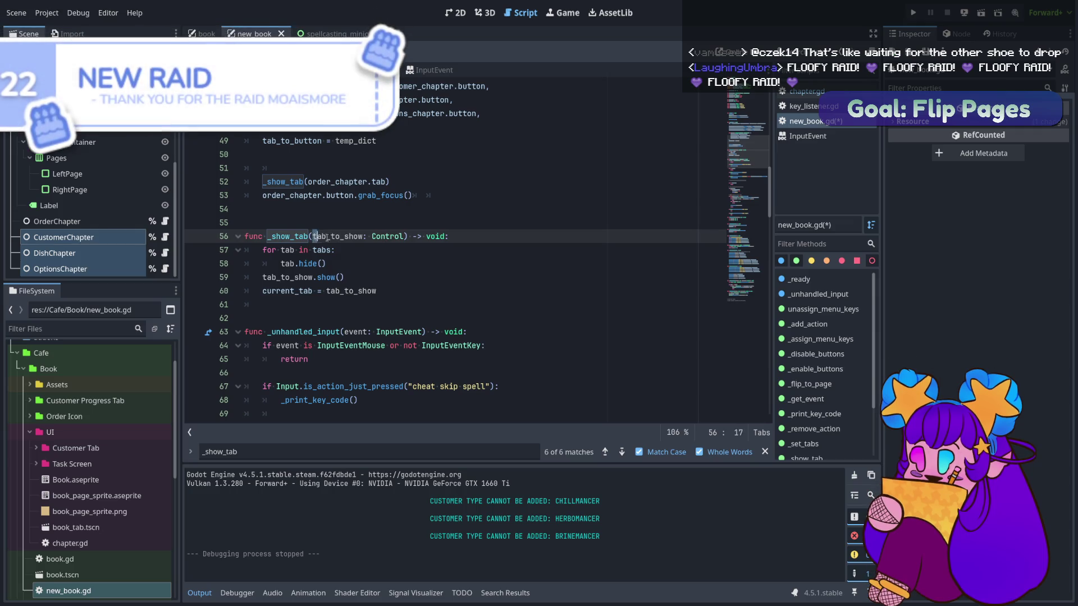
# - Select the 'tab_to_show: Control' parameter of _show_tab
pyautogui.moveTo(313, 236); pyautogui.dragTo(405, 236)
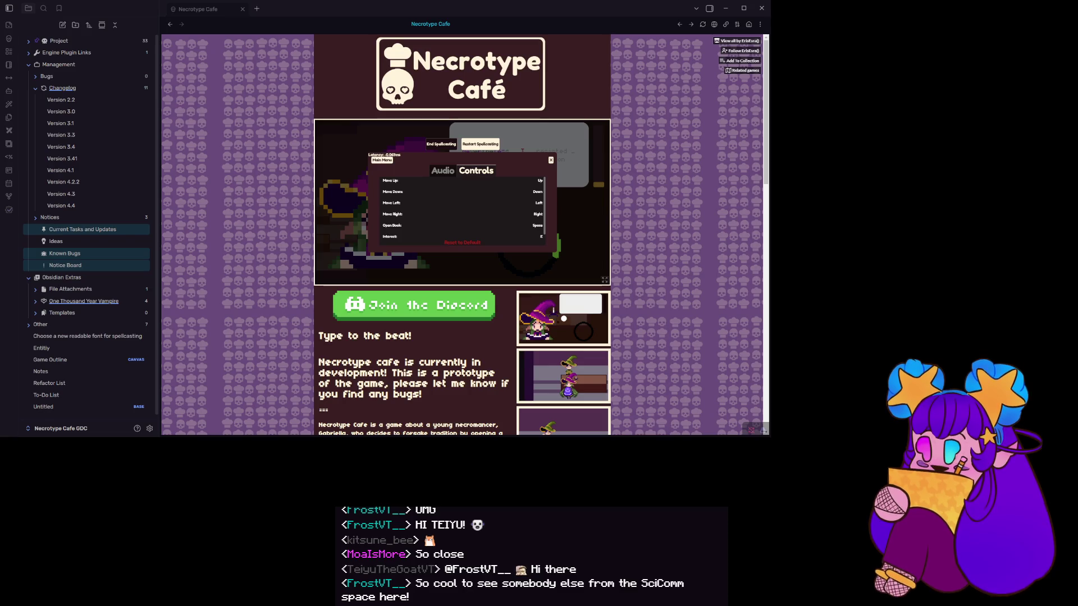
# - Leave the spellcasting scene and return Necrotype Café to its main menu
pyautogui.click(445, 145)
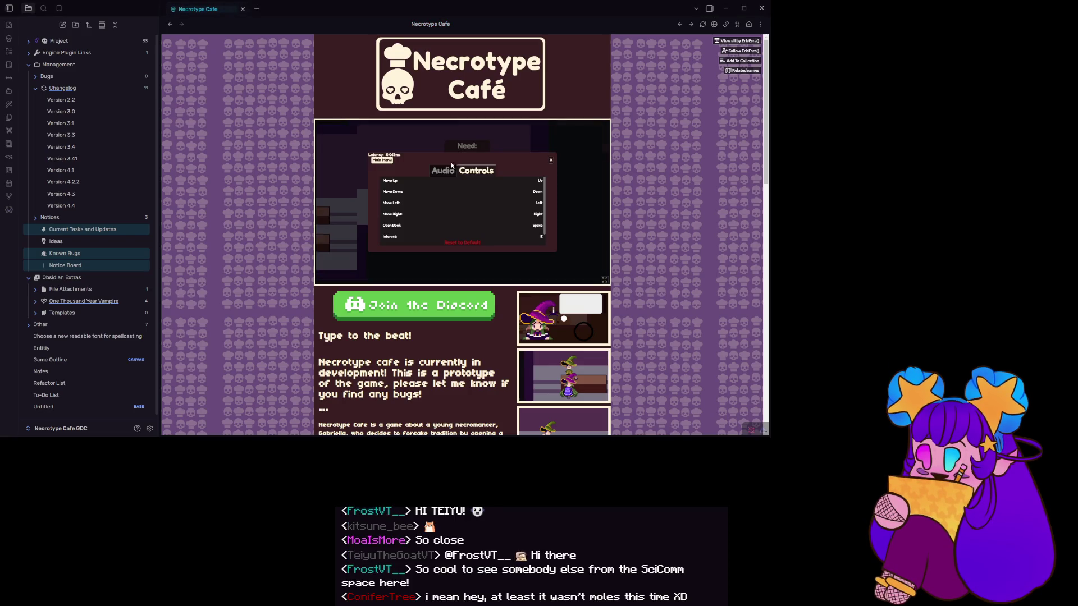
pyautogui.click(384, 161)
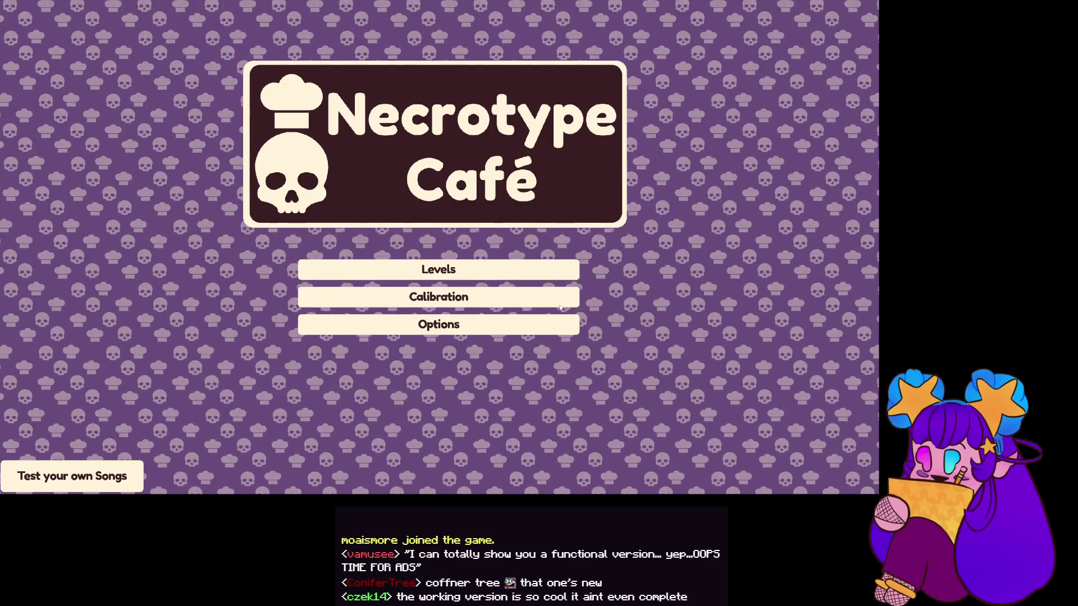
# - Run the calibration, tapping Space with each of ten skulls, reaching -0.075ms
pyautogui.click(539, 269)
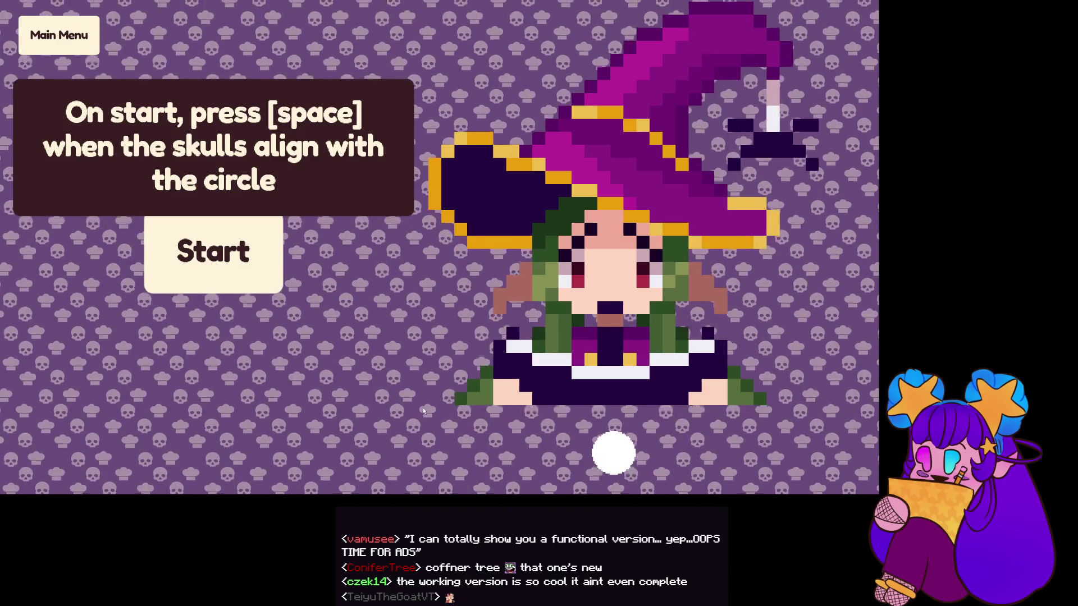
pyautogui.press('space')
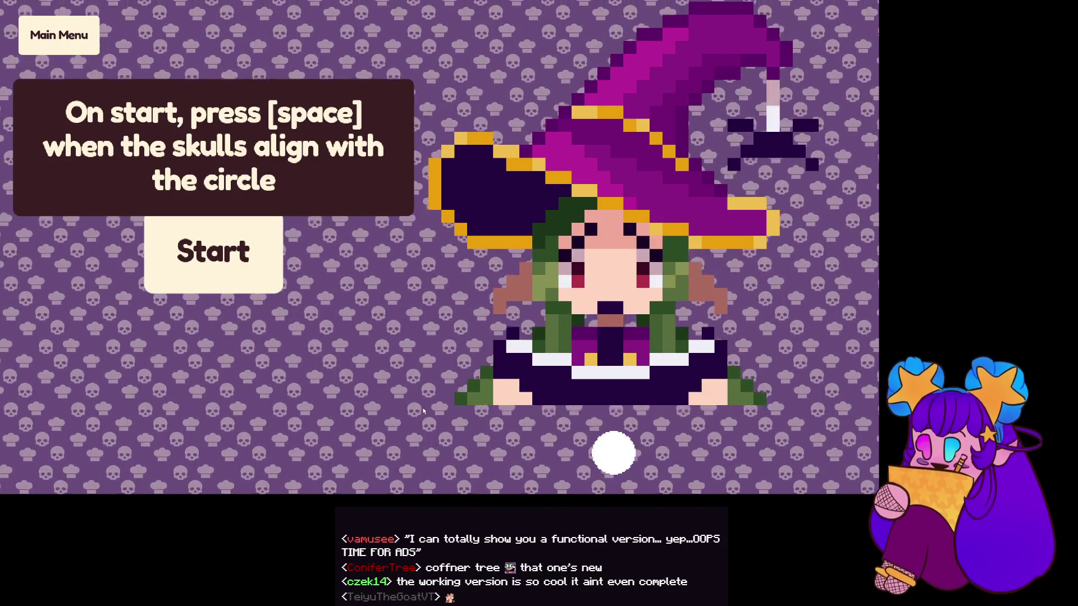
pyautogui.press('space')
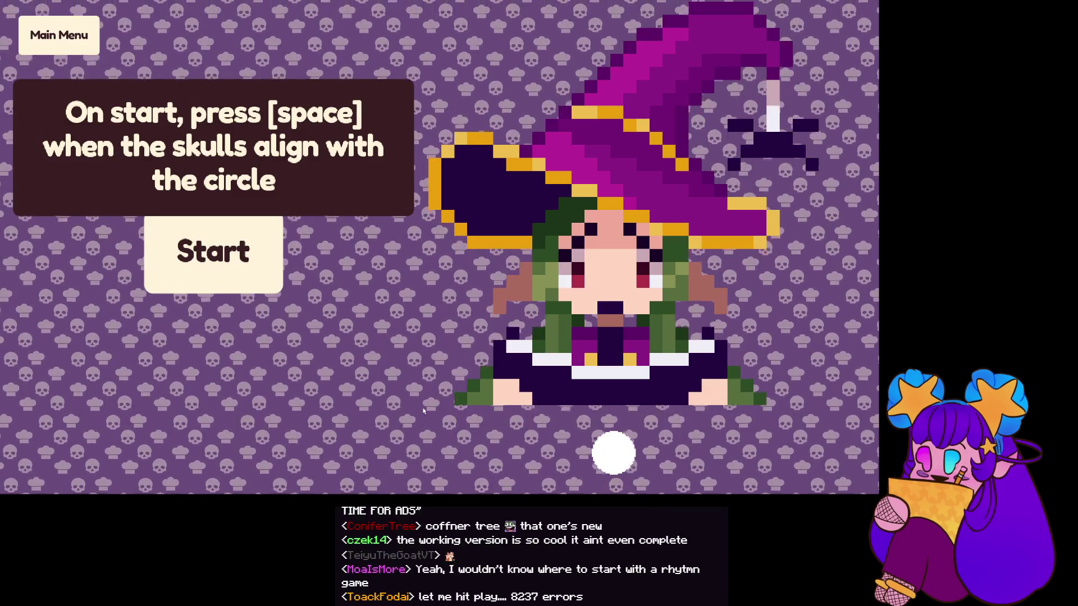
pyautogui.press('space')
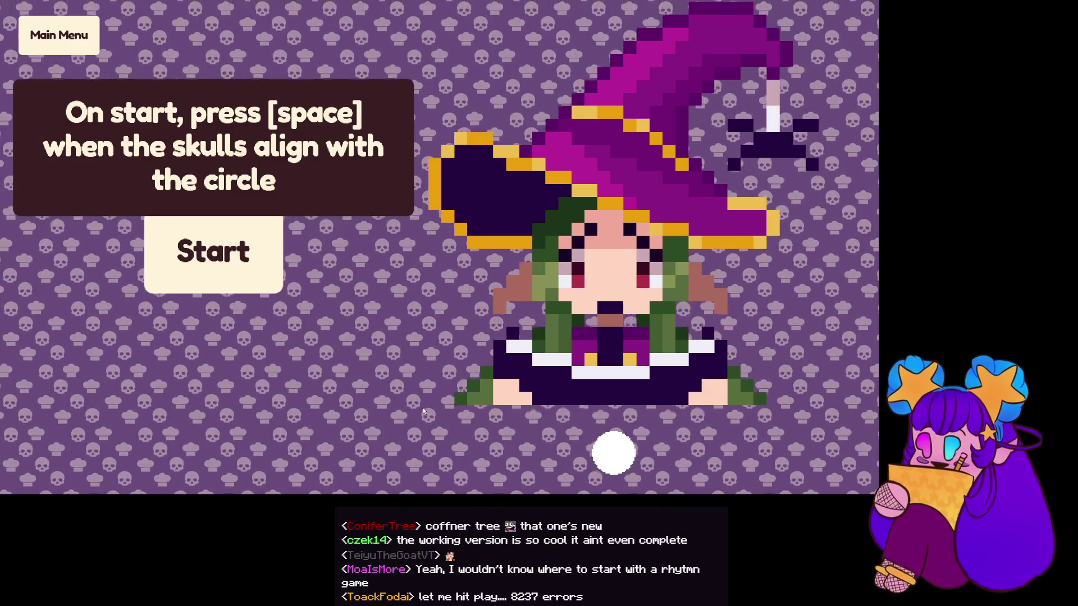
pyautogui.press('space')
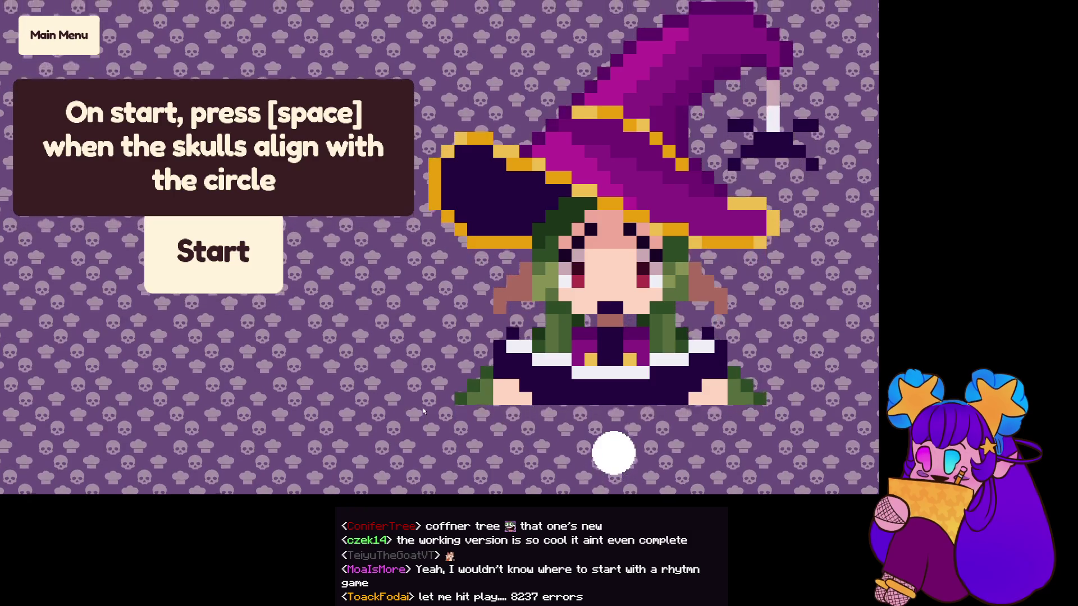
pyautogui.press('space')
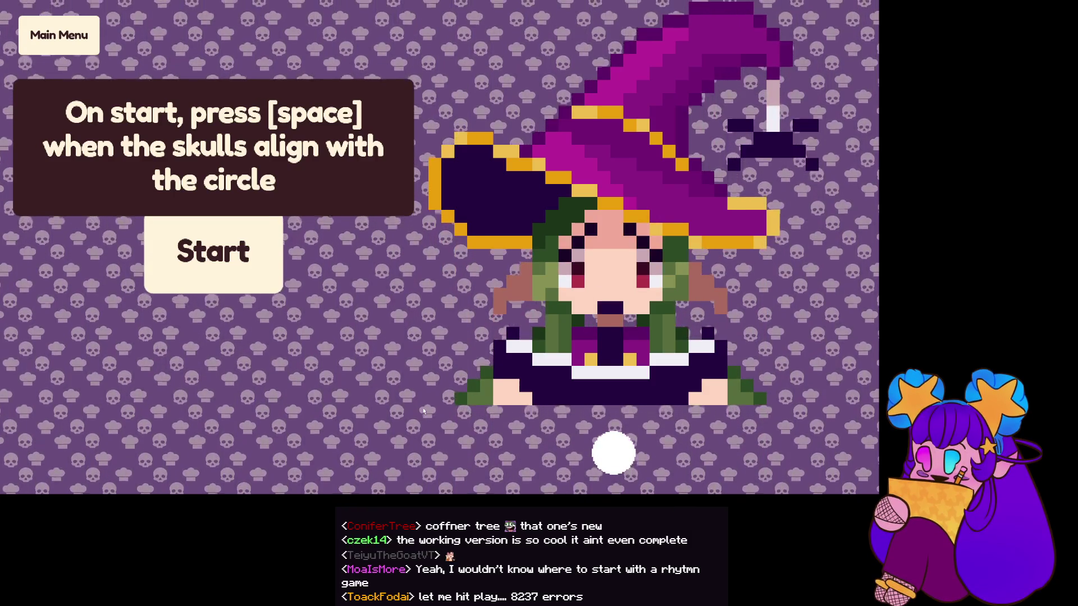
pyautogui.press('space')
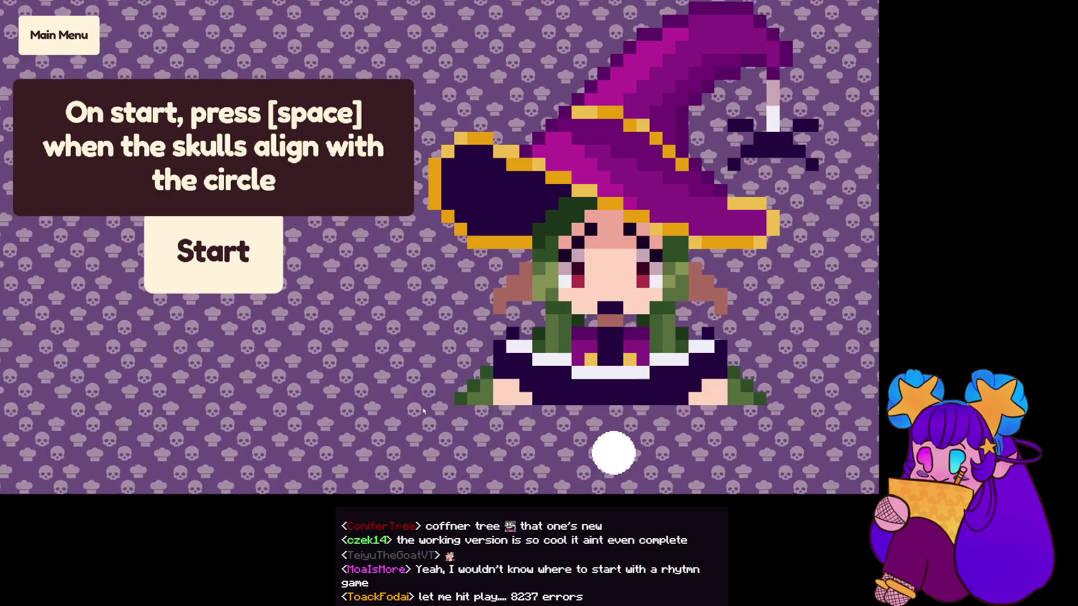
pyautogui.press('space')
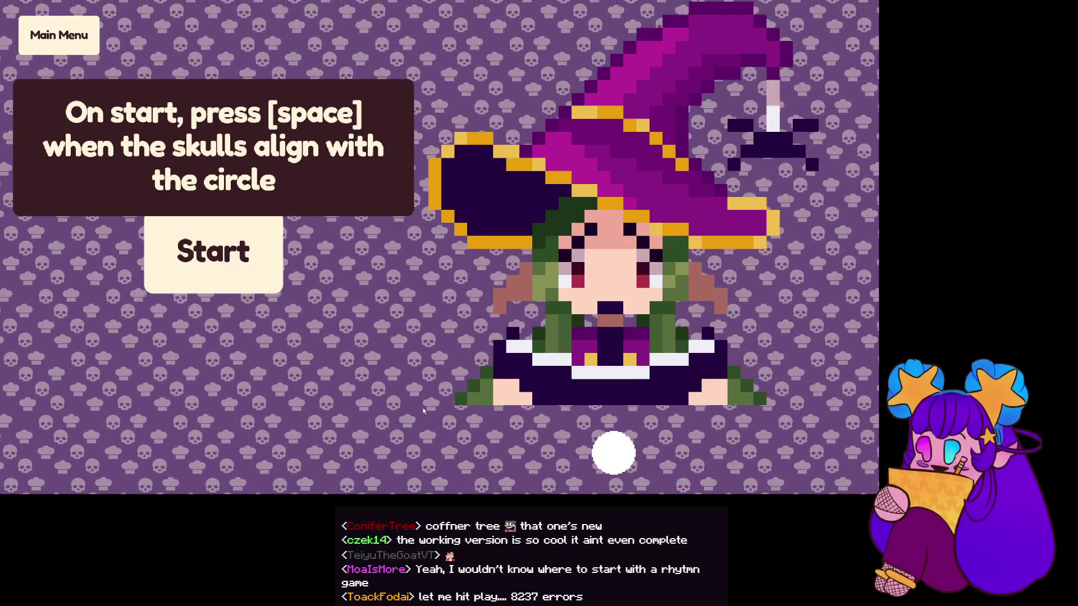
pyautogui.press('space')
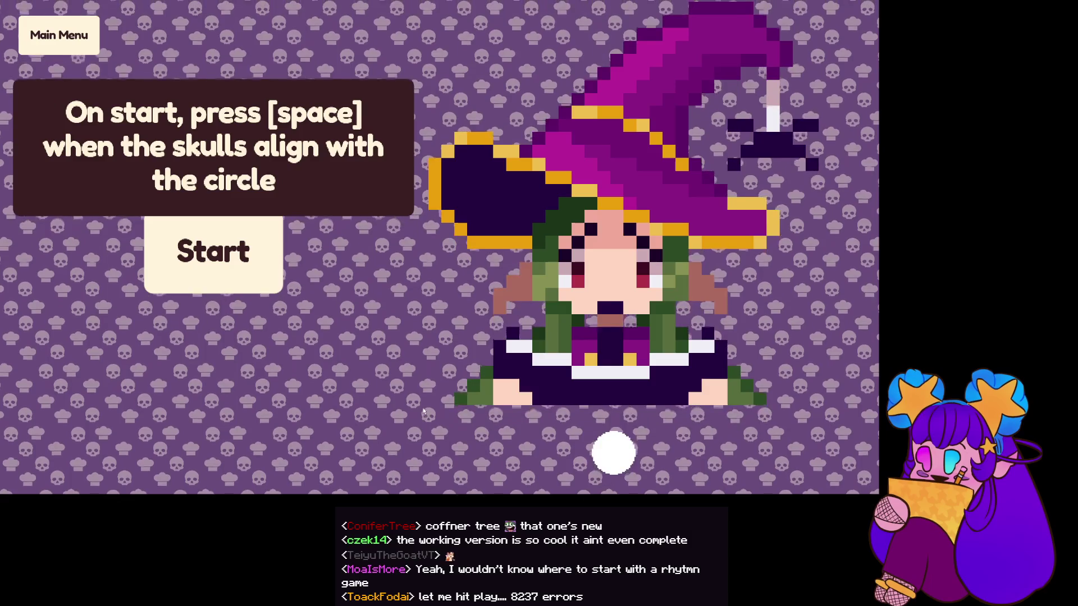
pyautogui.press('space')
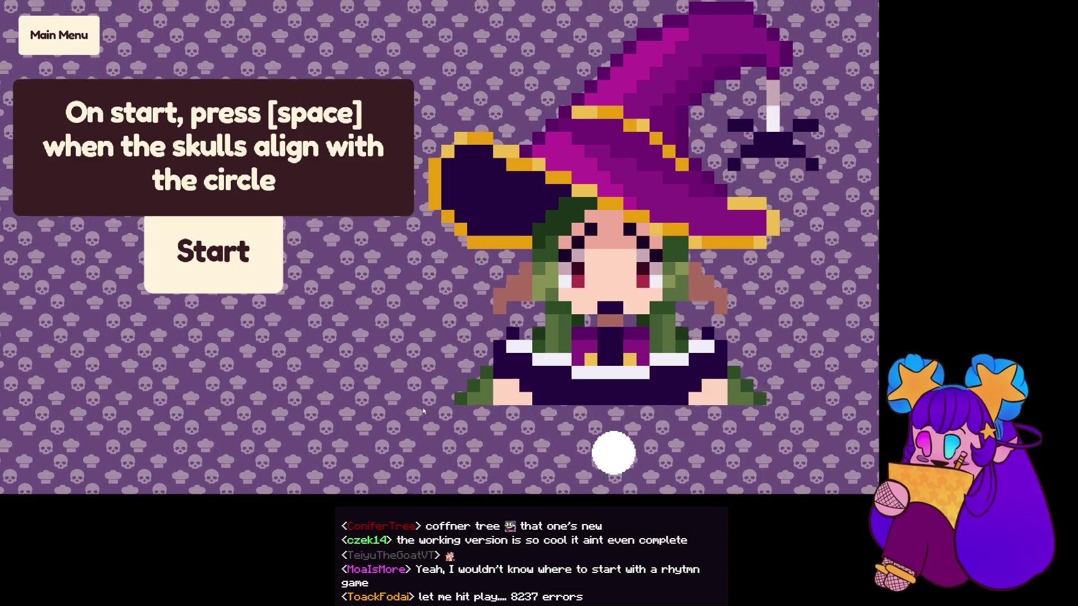
pyautogui.press('space')
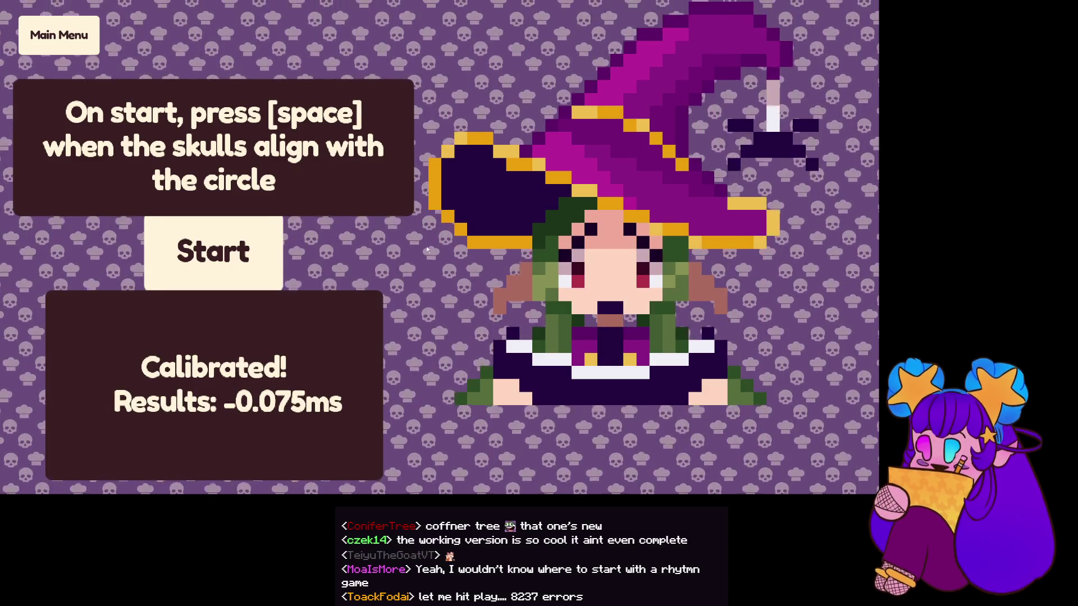
# - Escape to the main menu, open Levels and start the 0 (Tutorial) level
pyautogui.press('Escape')
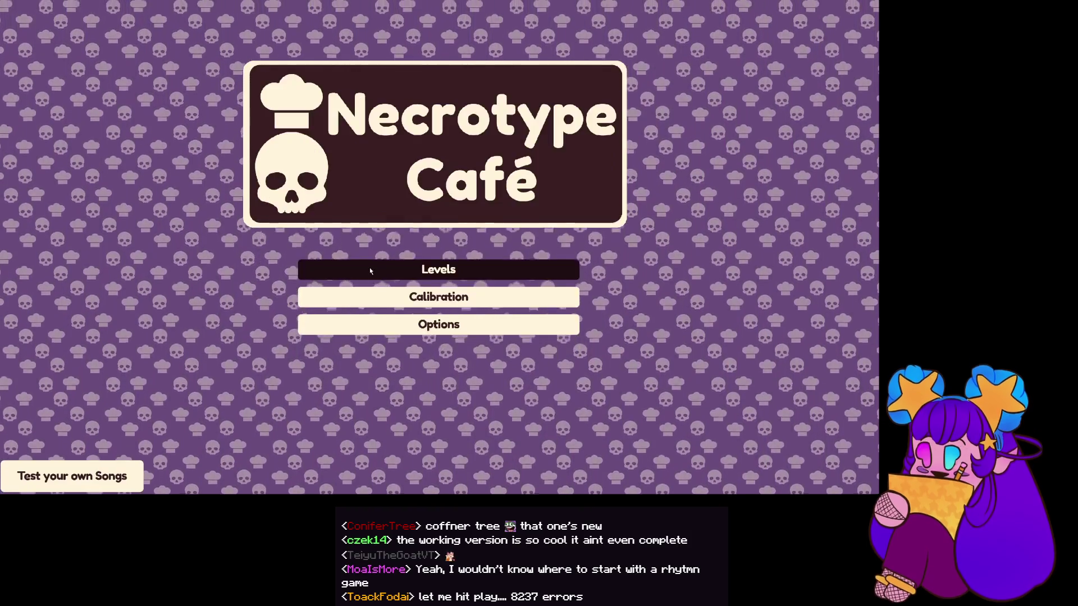
pyautogui.click(370, 271)
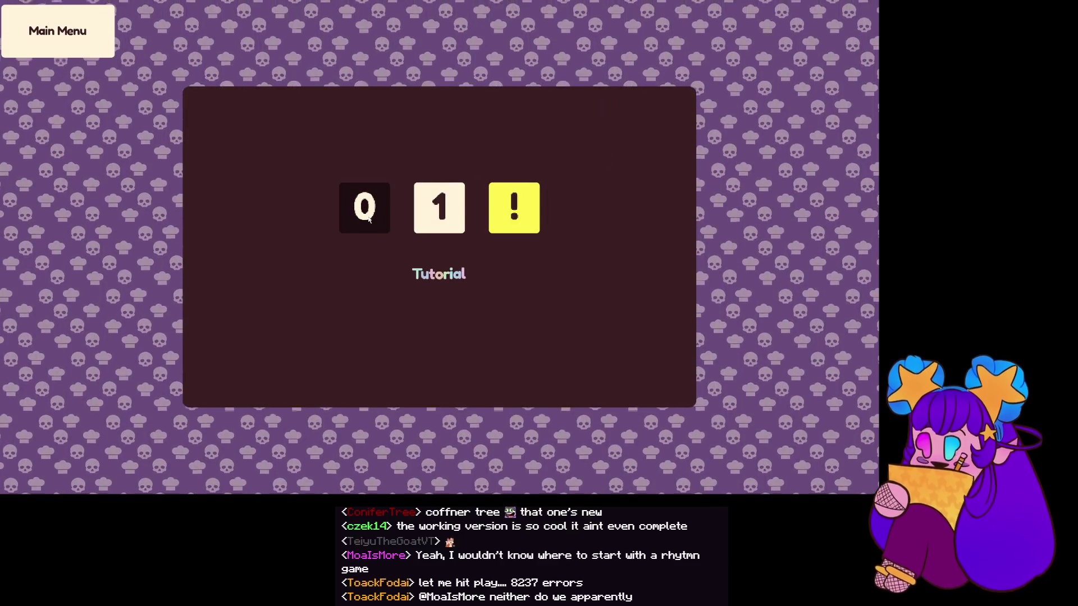
pyautogui.click(364, 213)
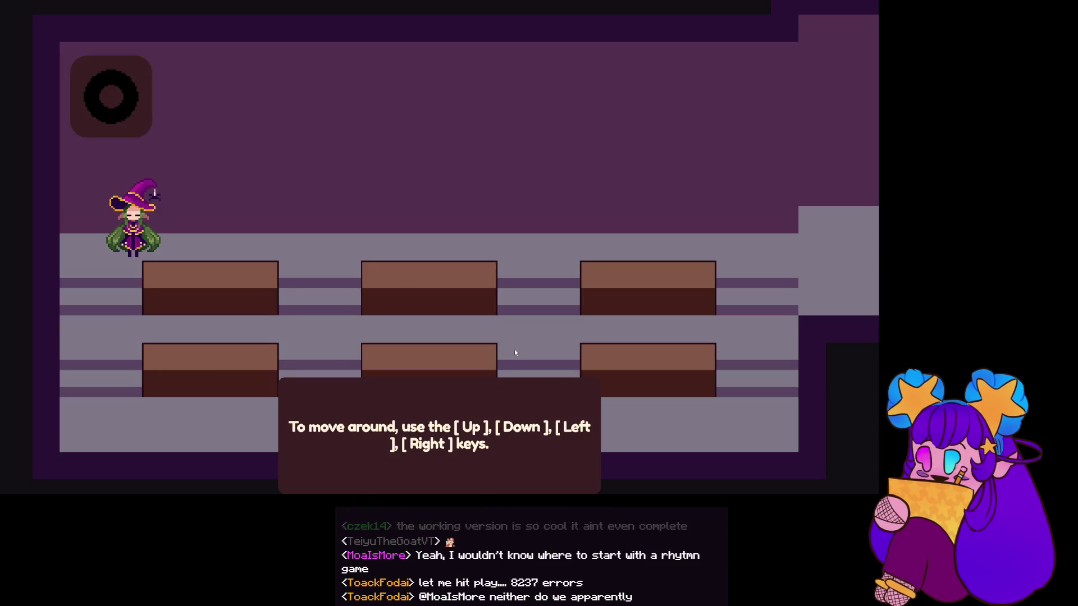
# - Walk the witch to the seated customer, take their order with E, and open the spellbook
pyautogui.press('Right')
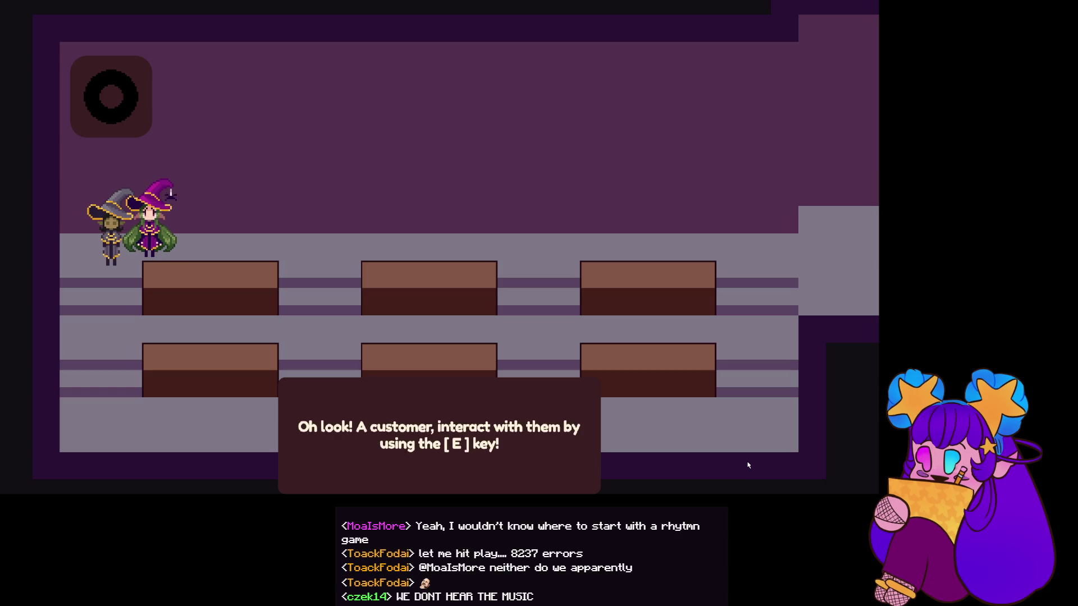
pyautogui.press('e')
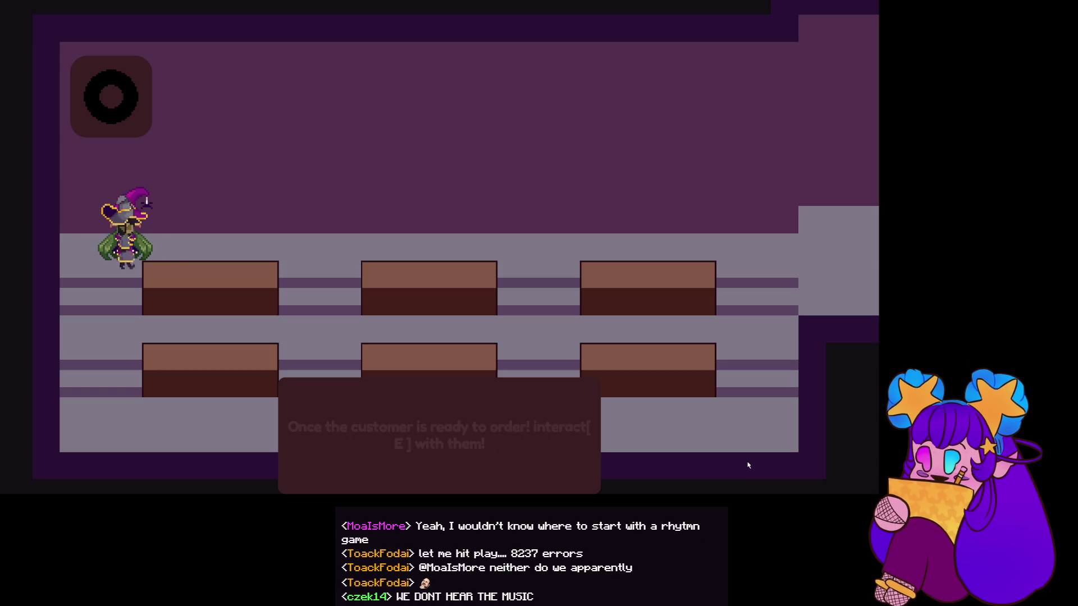
pyautogui.press('Right')
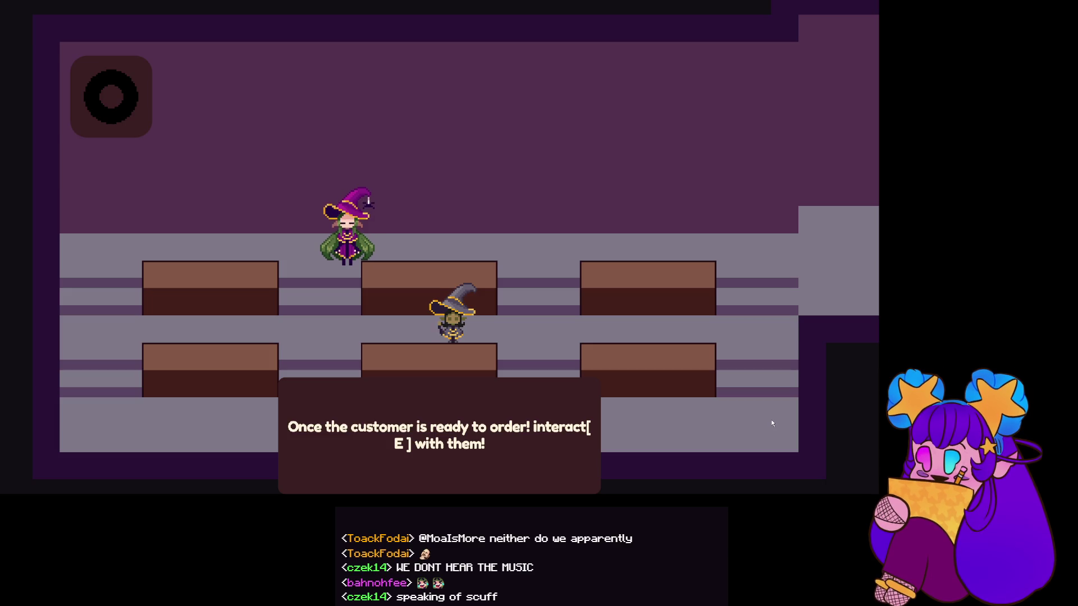
pyautogui.press('s')
pyautogui.press('a')
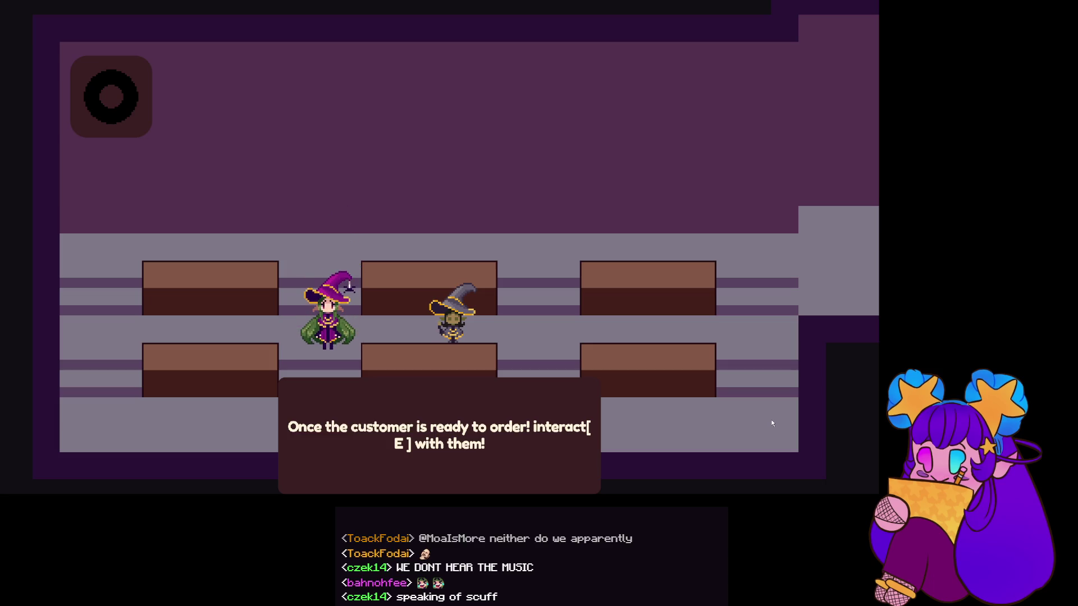
pyautogui.press('d')
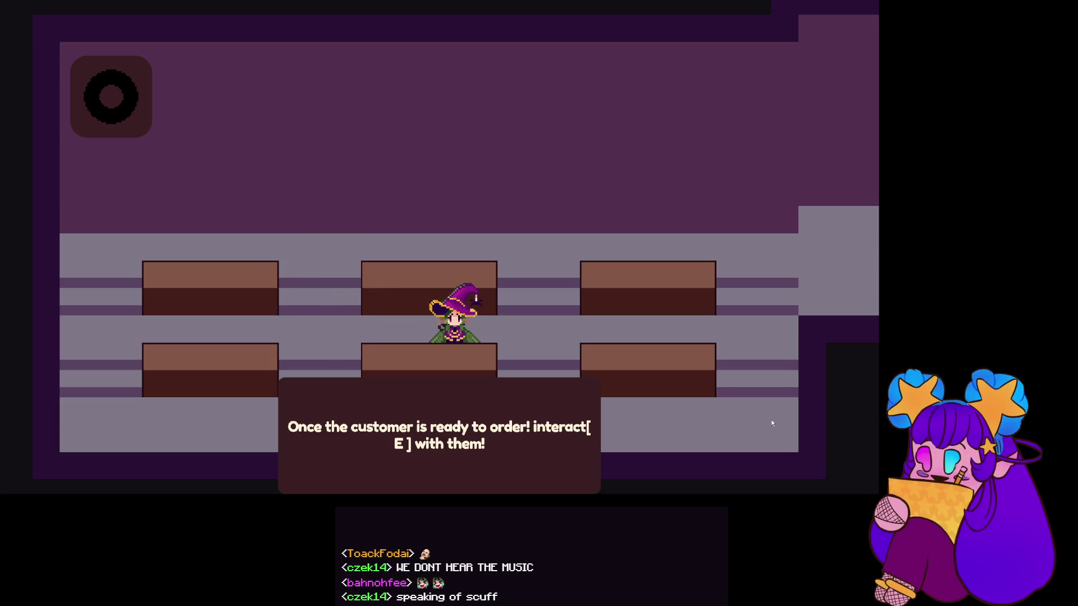
pyautogui.press('e')
pyautogui.press('d')
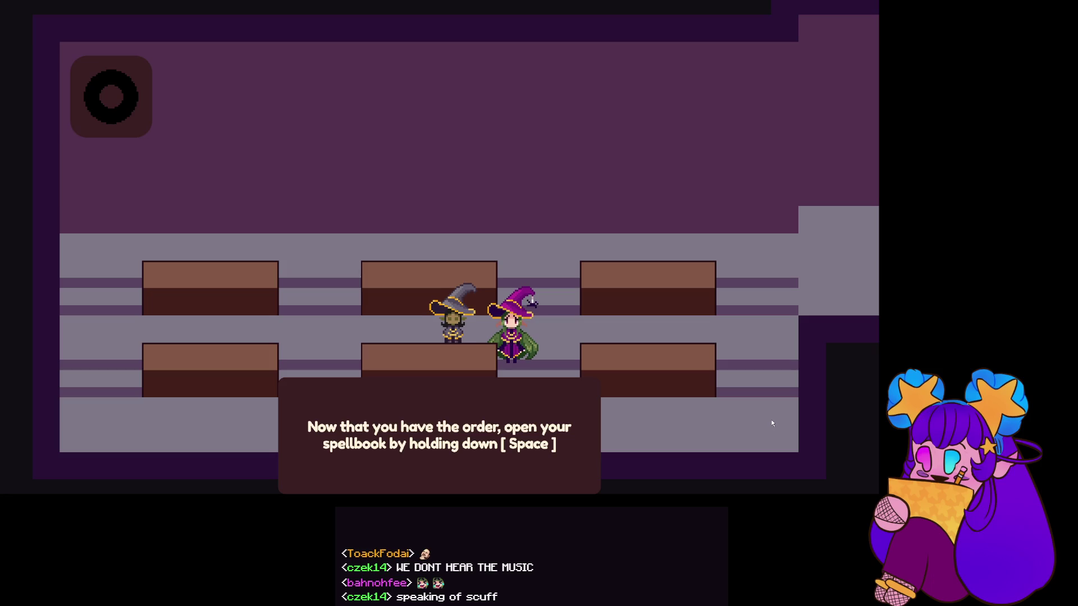
pyautogui.press('space')
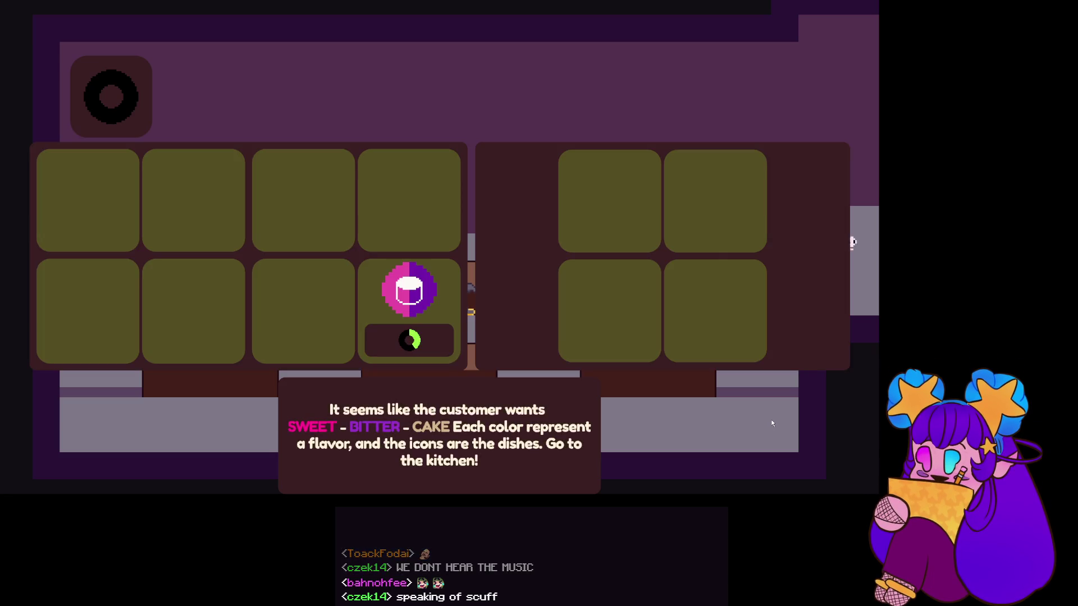
# - Close the spellbook and walk the witch up through the right doorway into the kitchen
pyautogui.press('space')
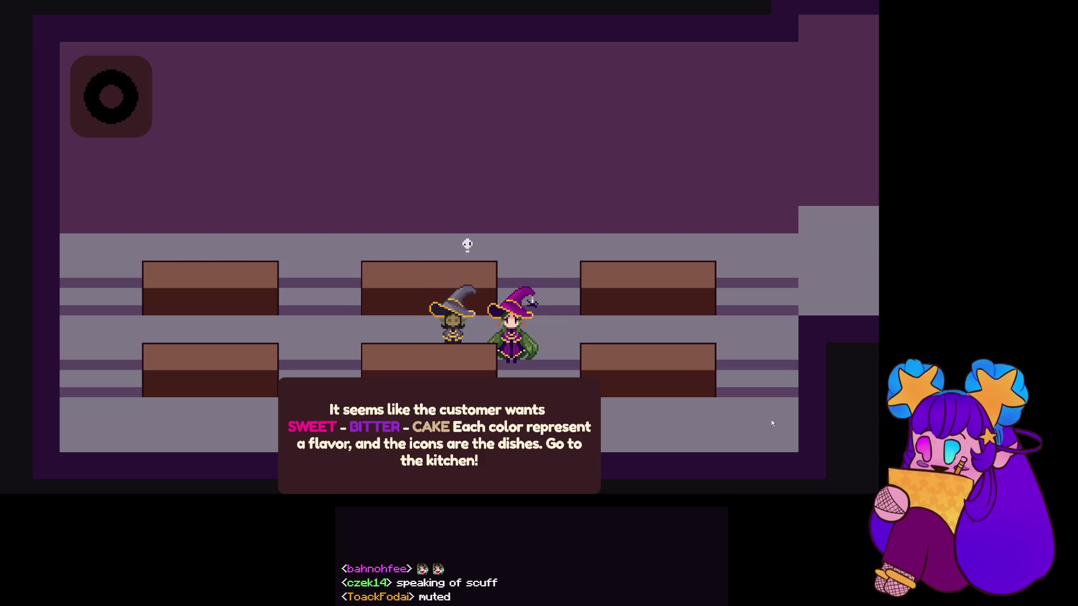
pyautogui.press('Up')
pyautogui.press('Right')
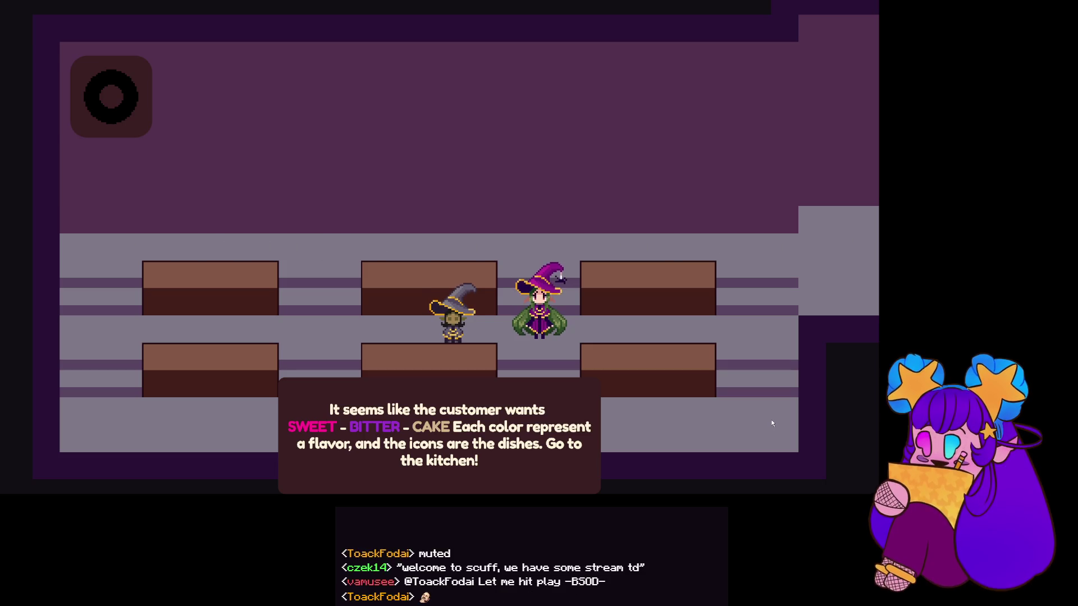
pyautogui.press('Left')
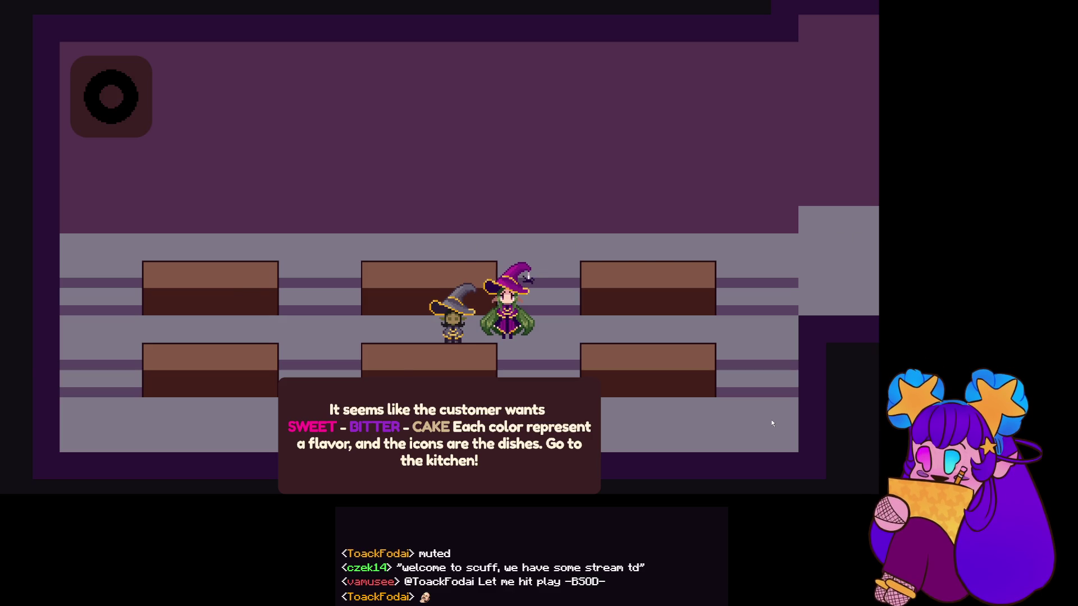
pyautogui.press('Up')
pyautogui.press('Right')
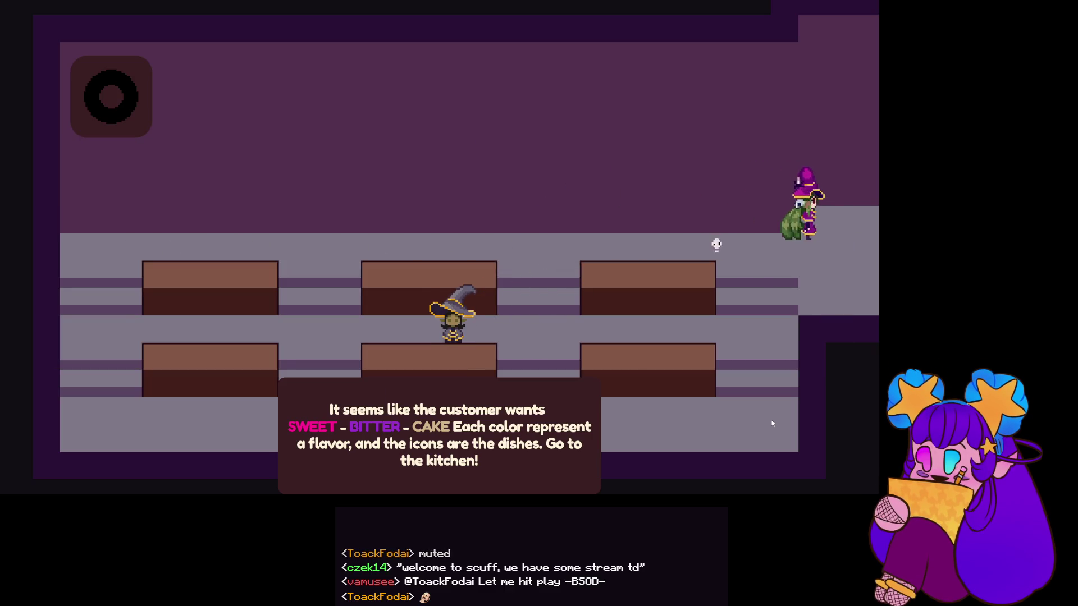
pyautogui.press('Right')
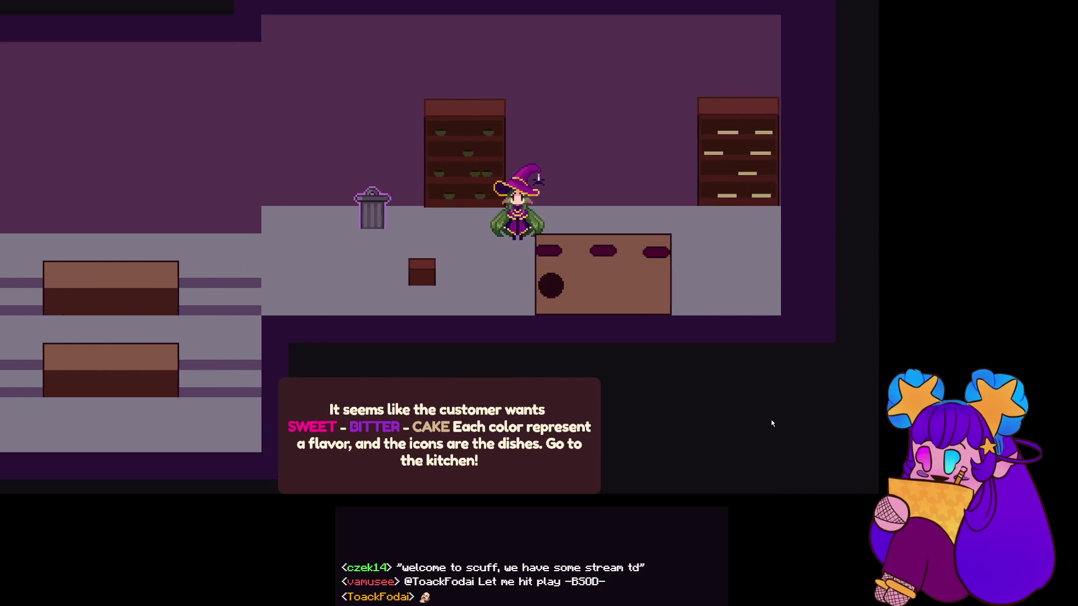
# - Carry a sweet and a bitter flavor potion from the shelf to the kitchen desk
pyautogui.press('e')
pyautogui.press('e')
pyautogui.press('Right')
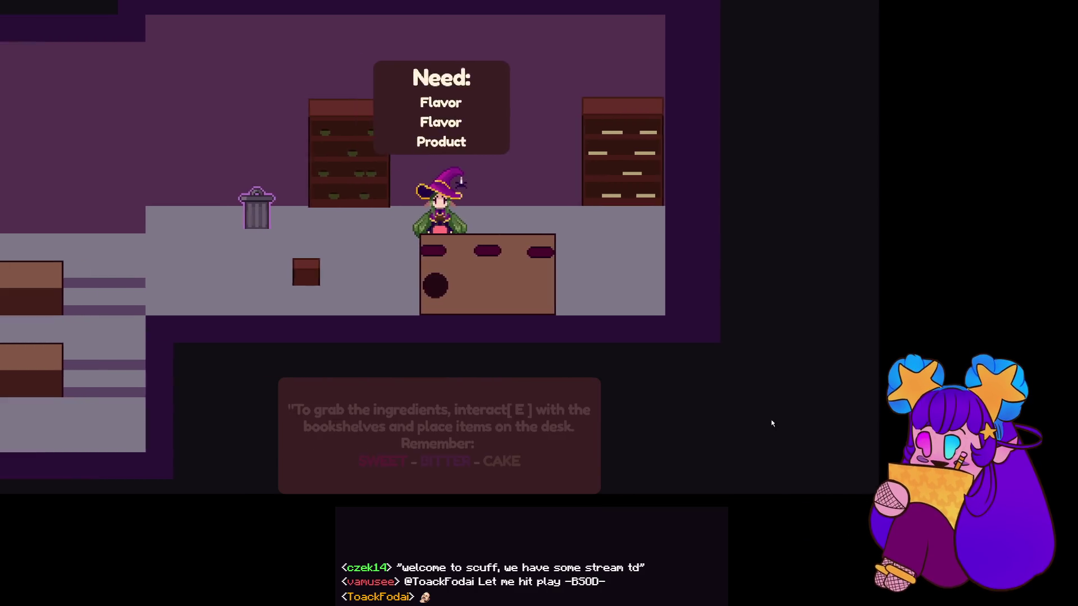
pyautogui.press('e')
pyautogui.press('Left')
pyautogui.press('e')
pyautogui.press('e')
pyautogui.press('Right')
pyautogui.press('e')
pyautogui.press('Right')
# - Place a cake from the products shelf on the desk and start casting the spell
pyautogui.press('e')
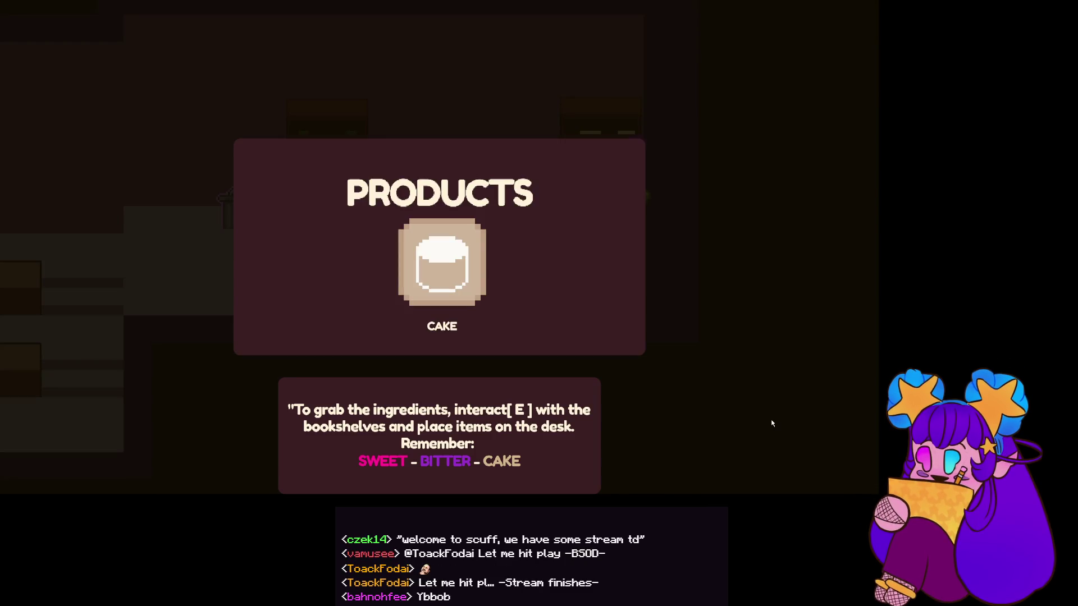
pyautogui.press('e')
pyautogui.press('Left')
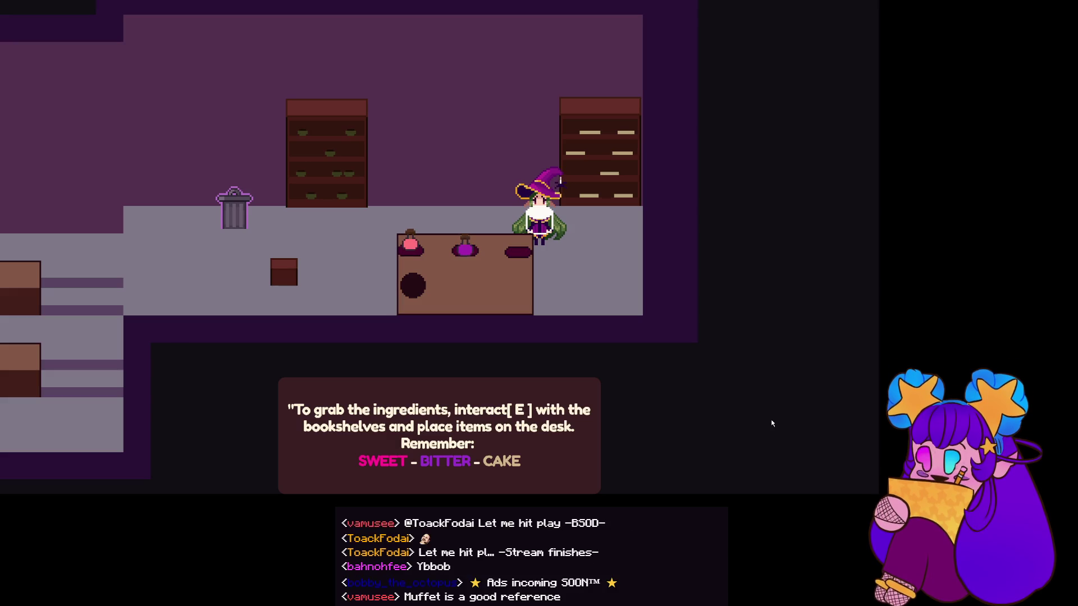
pyautogui.press('e')
pyautogui.press('Left')
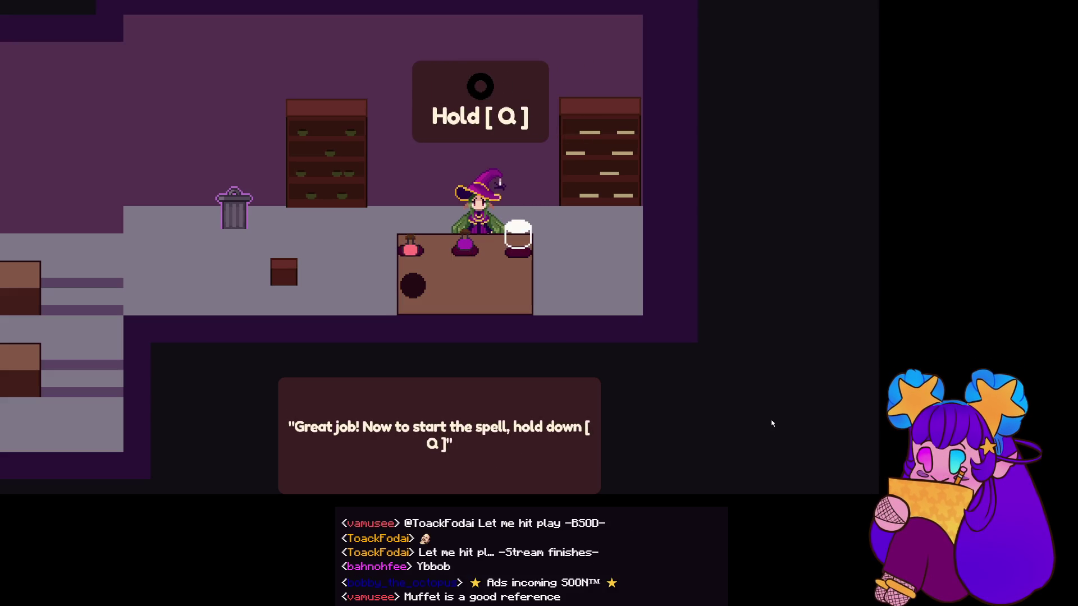
pyautogui.press('q')
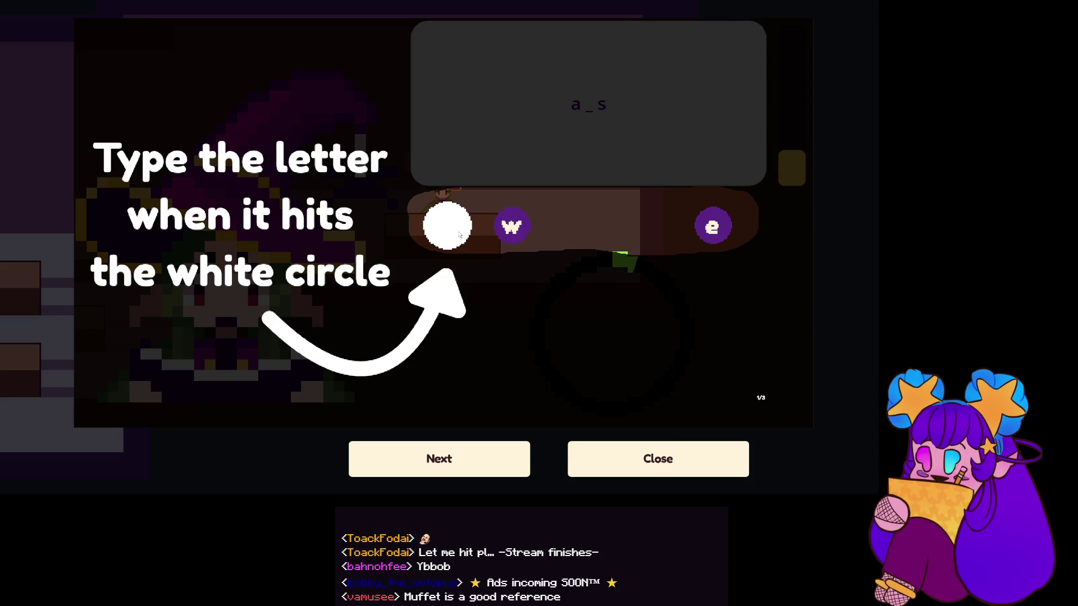
# - Read spell tutorial tips 2/3 and 3/3, then close them to start the spell
pyautogui.click(439, 459)
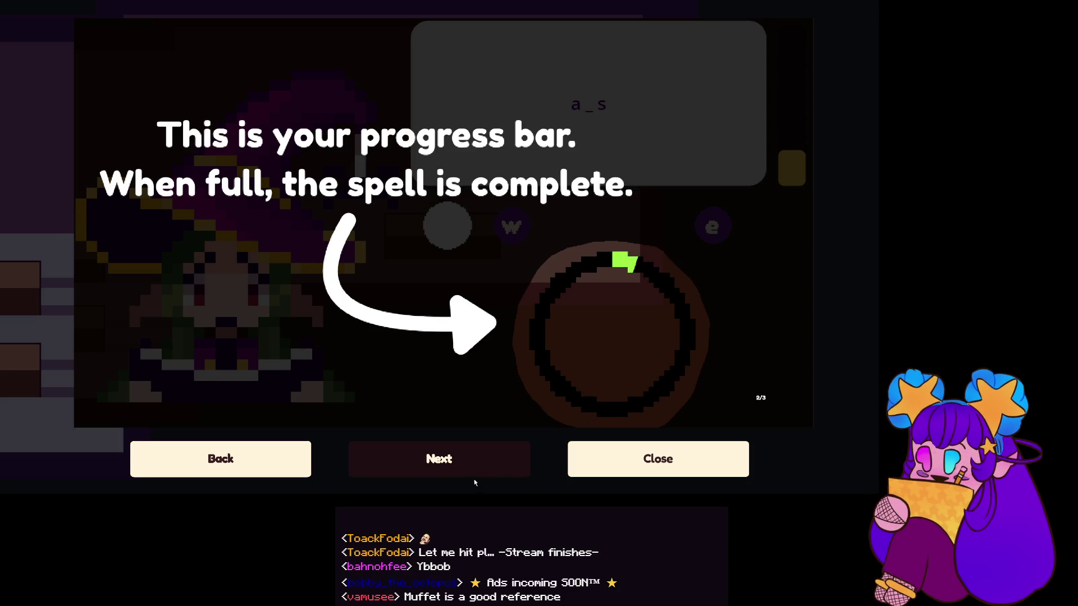
pyautogui.click(455, 466)
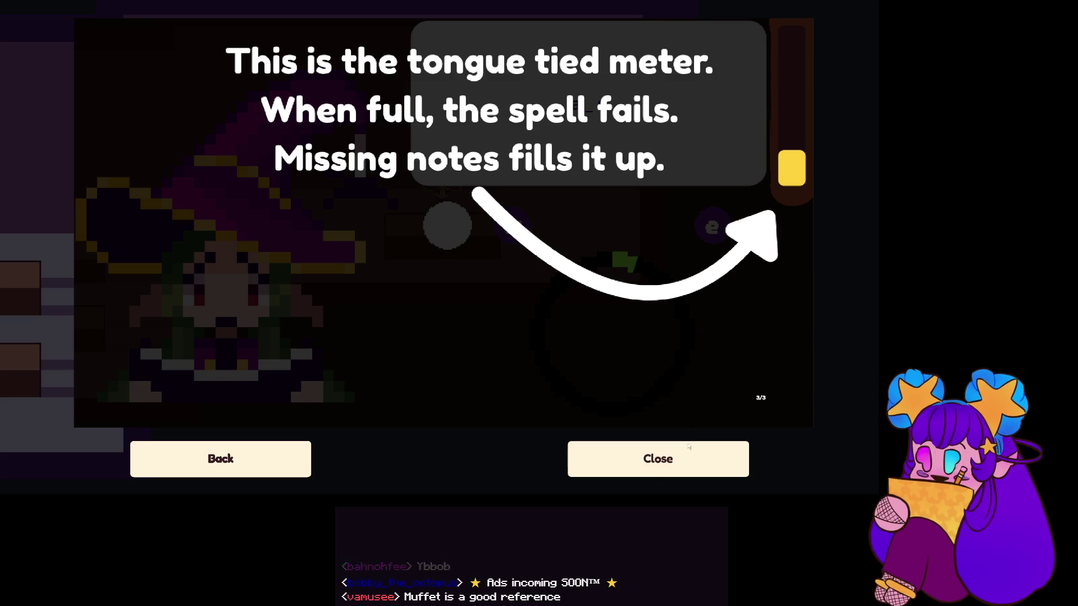
pyautogui.click(677, 459)
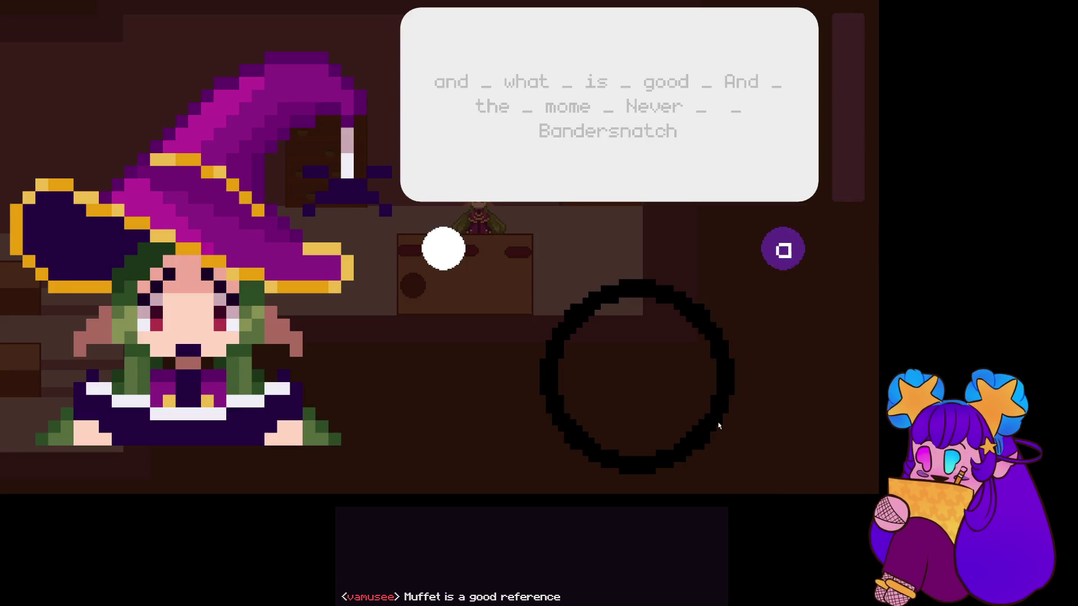
# - Type the spell words 'and what is good' in time with the notes
pyautogui.press('a')
pyautogui.press('n')
pyautogui.press('d')
pyautogui.press('w')
pyautogui.press('h')
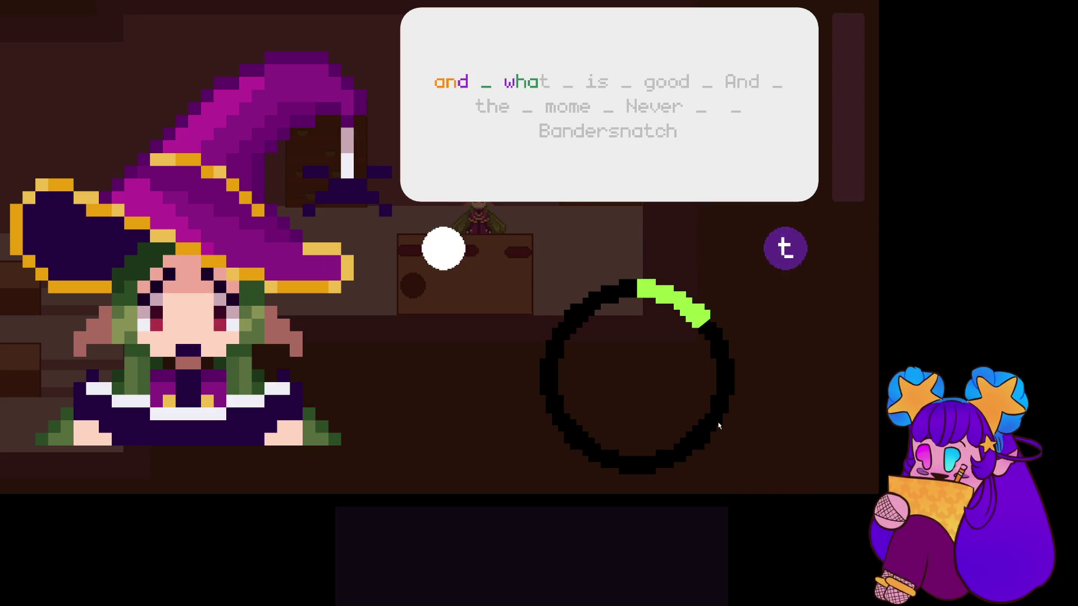
pyautogui.press('t')
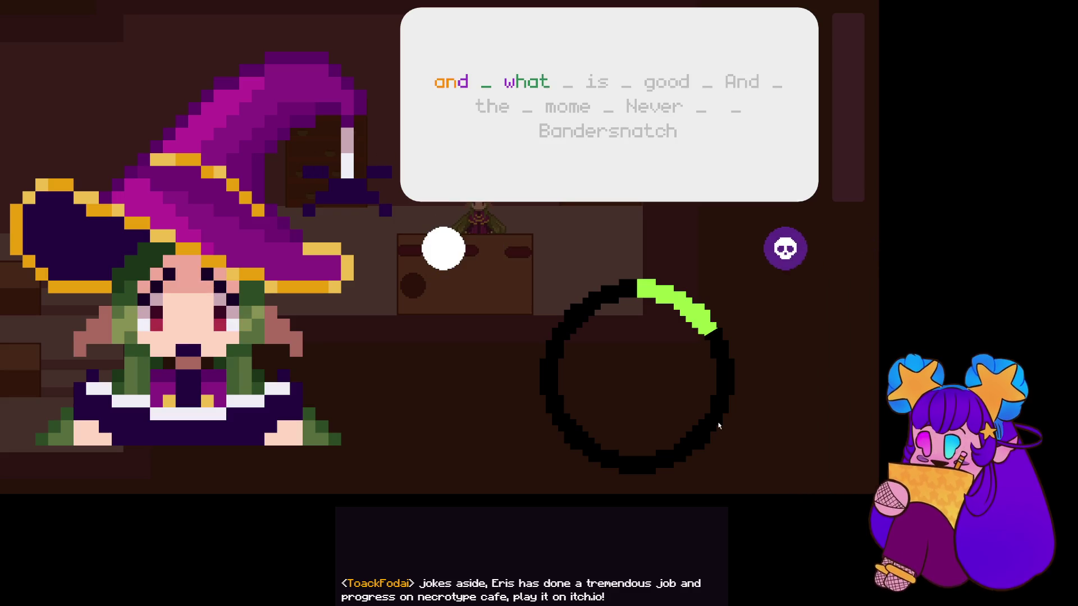
pyautogui.press('i')
pyautogui.press('s')
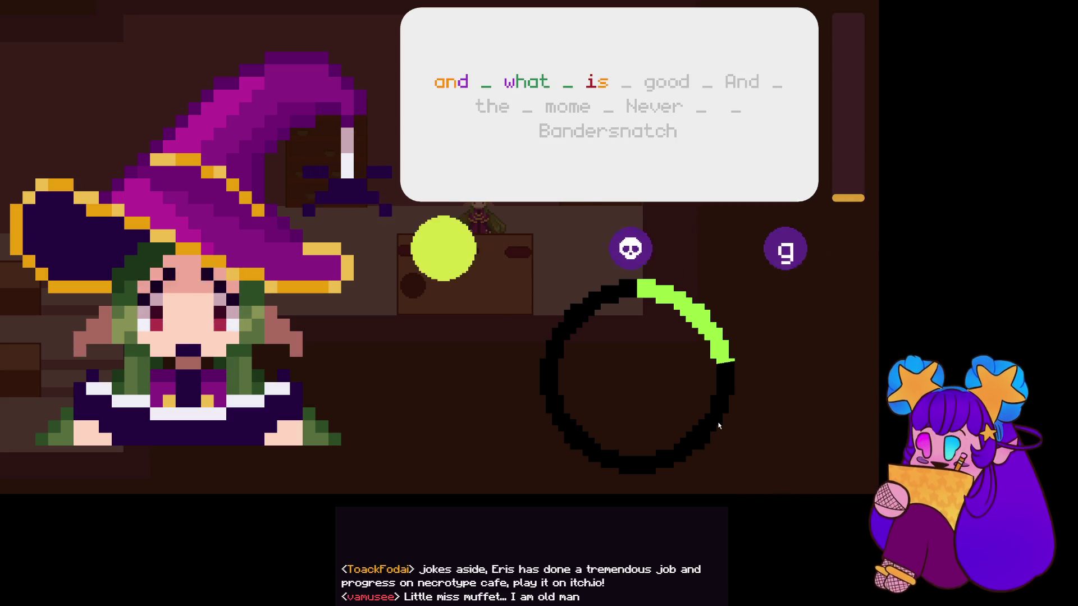
pyautogui.press('g')
pyautogui.press('o')
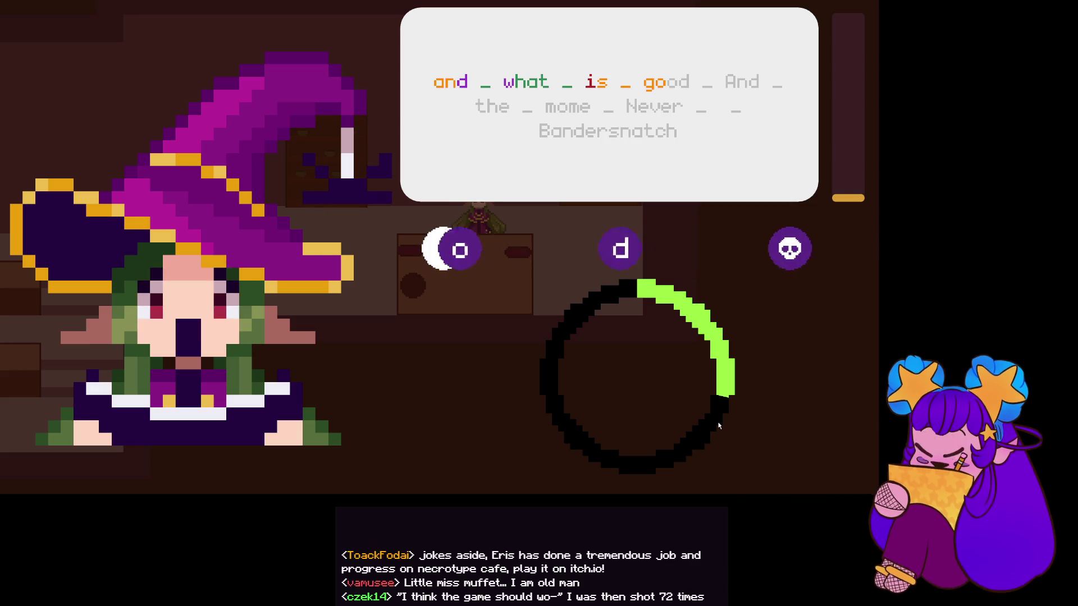
pyautogui.press('o')
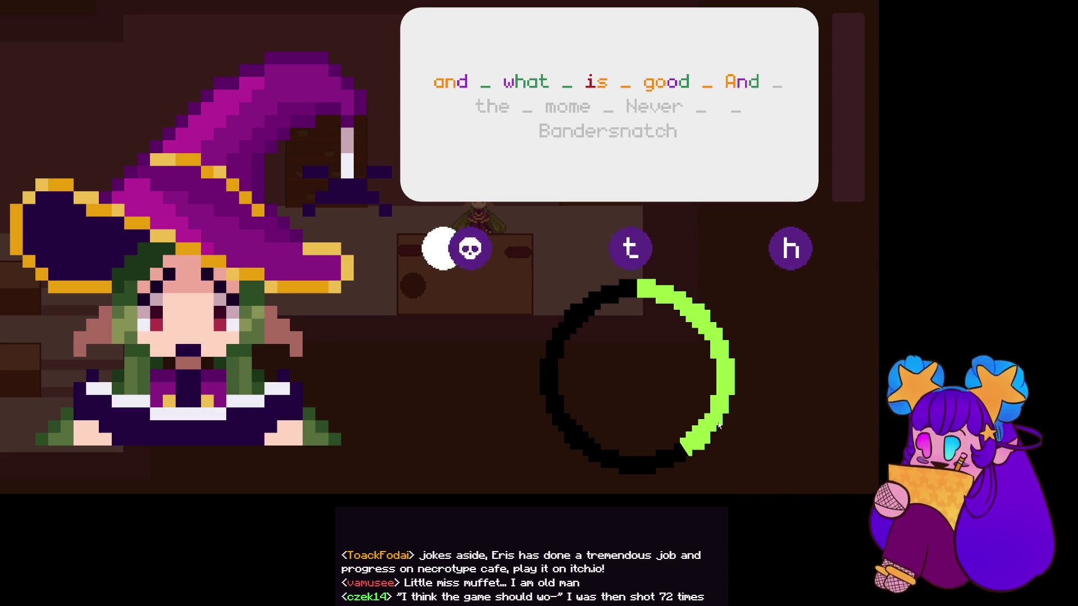
# - Type 'the mome' and finish the incantation through 'Never' and 'Bandersnatch'
pyautogui.press('h')
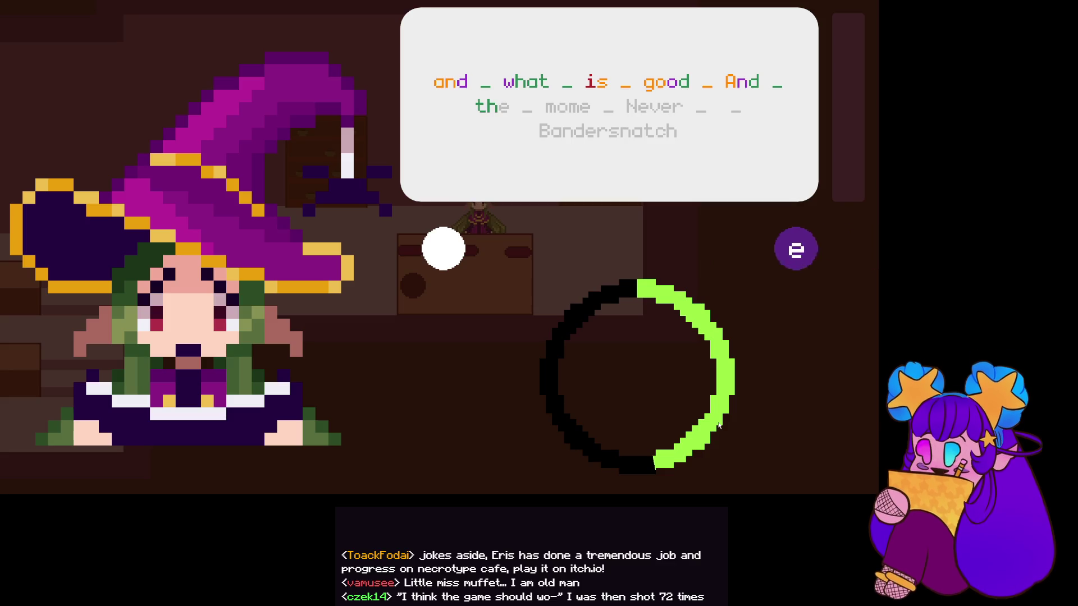
pyautogui.press('e')
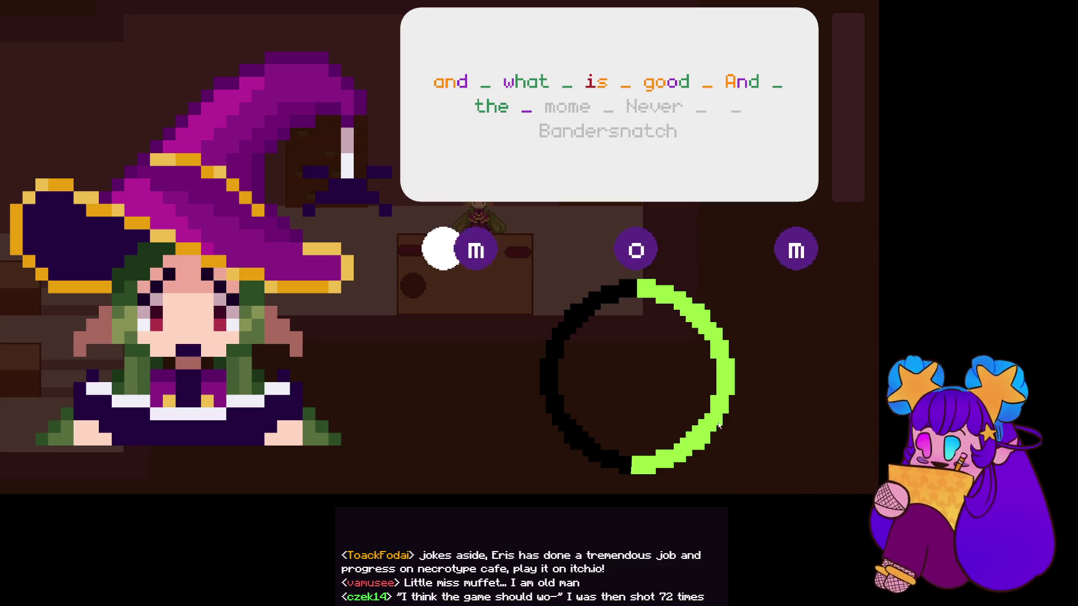
pyautogui.press('m')
pyautogui.press('m')
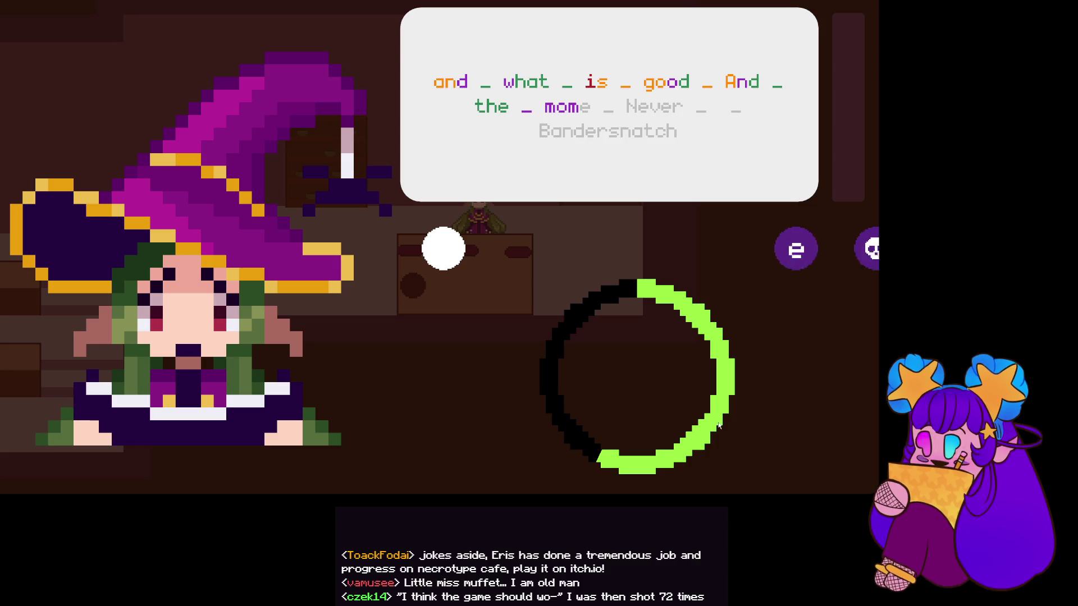
pyautogui.write('e _ N')
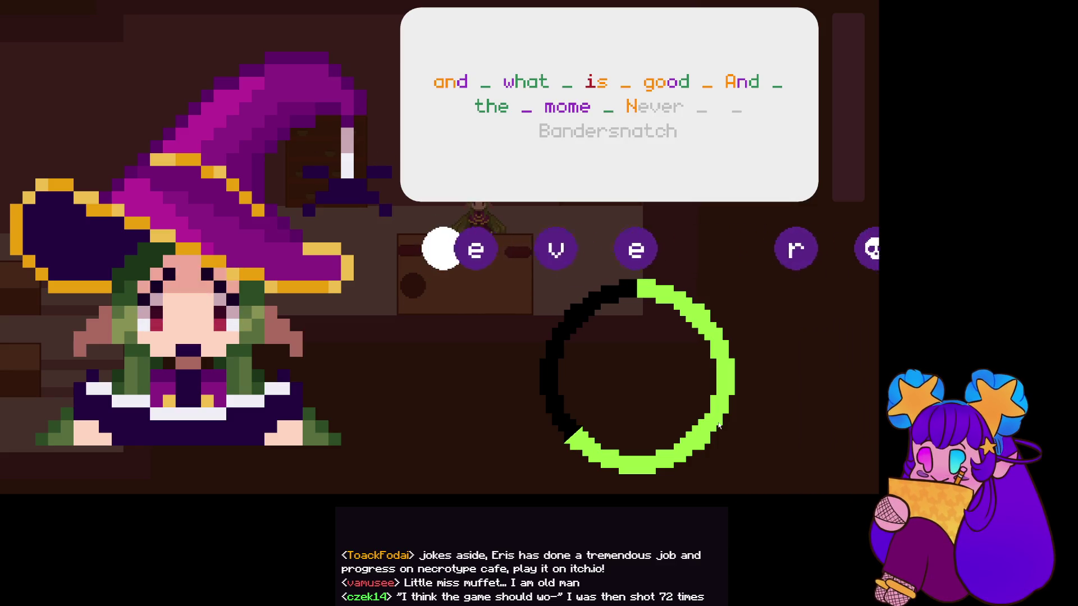
pyautogui.write('ever _  _ ')
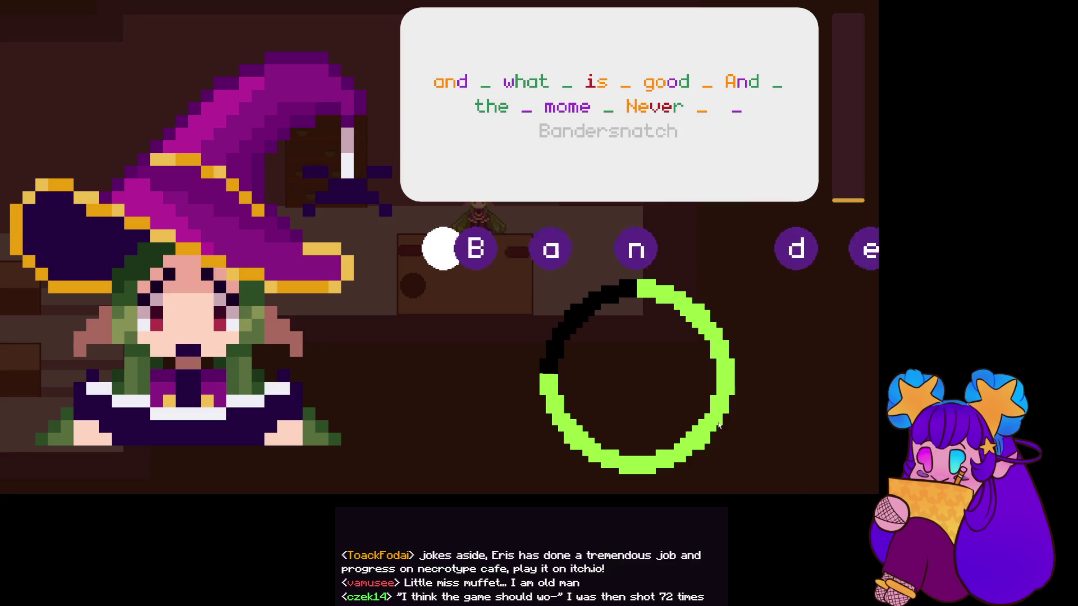
pyautogui.write('Bandersn')
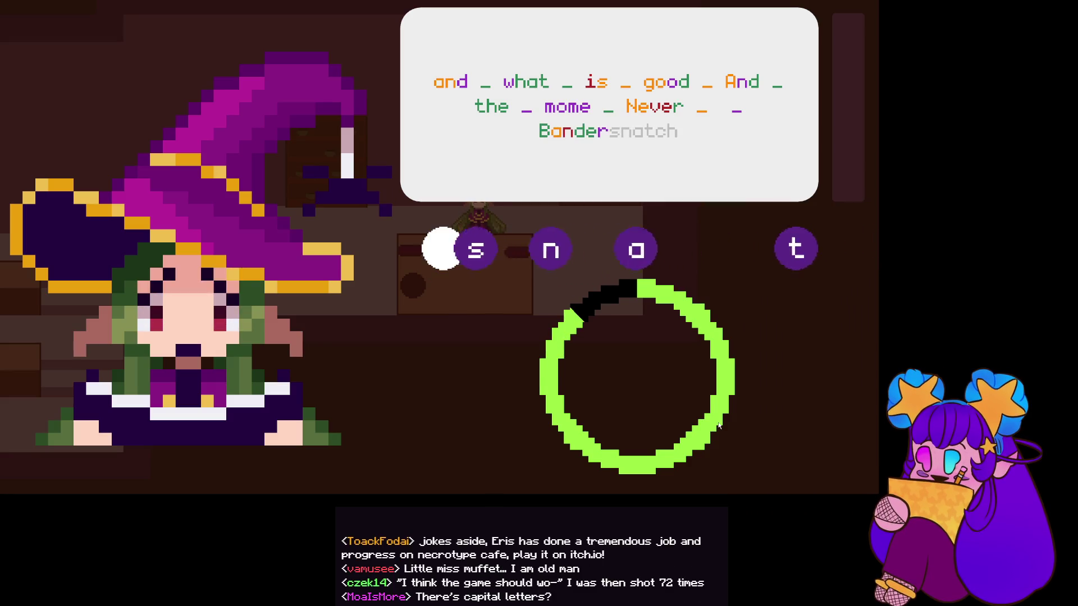
pyautogui.write('at')
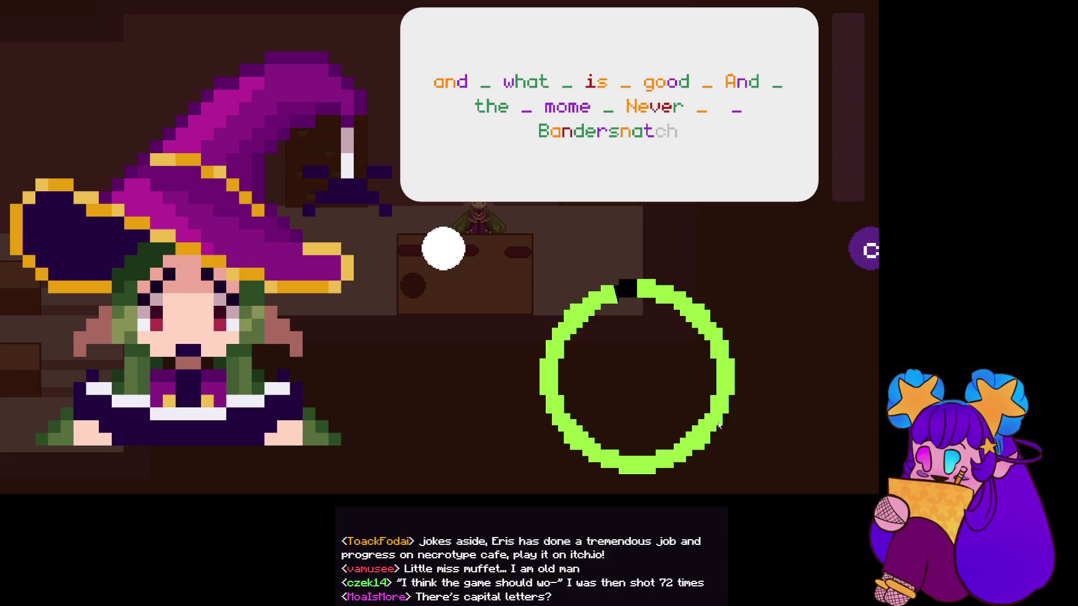
pyautogui.write('ch')
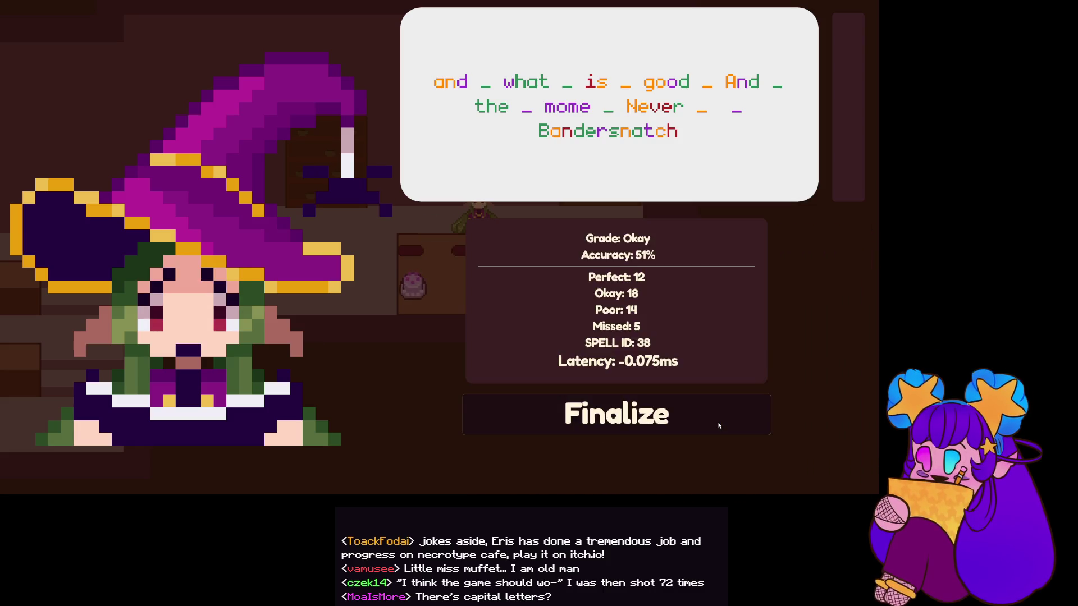
# - Close the spell results and walk the witch to the gray-hat customer's table
pyautogui.click(719, 426)
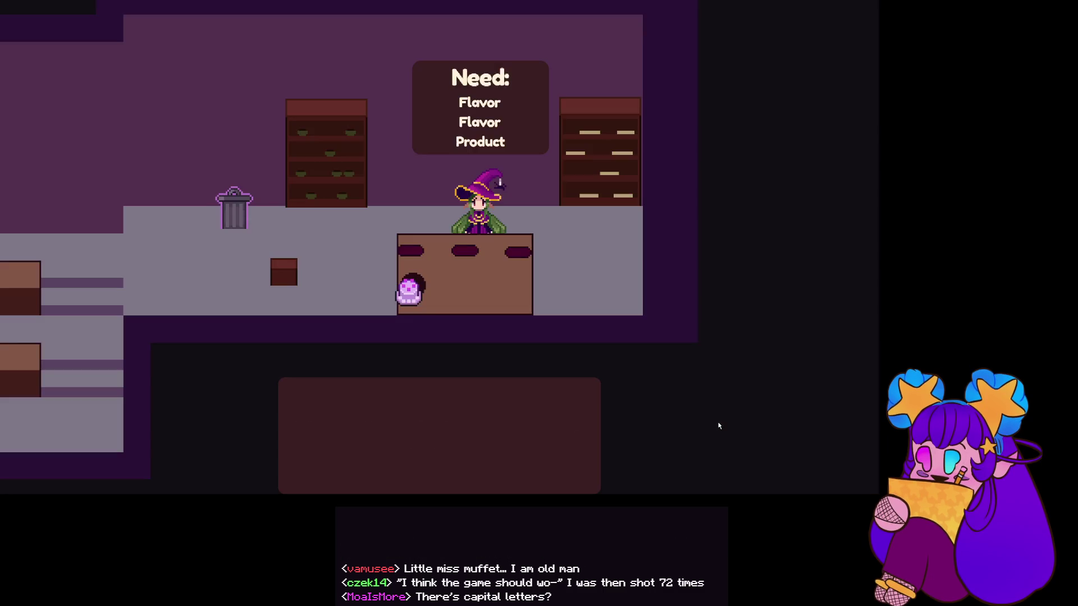
pyautogui.press('a')
pyautogui.press('s')
pyautogui.press('d')
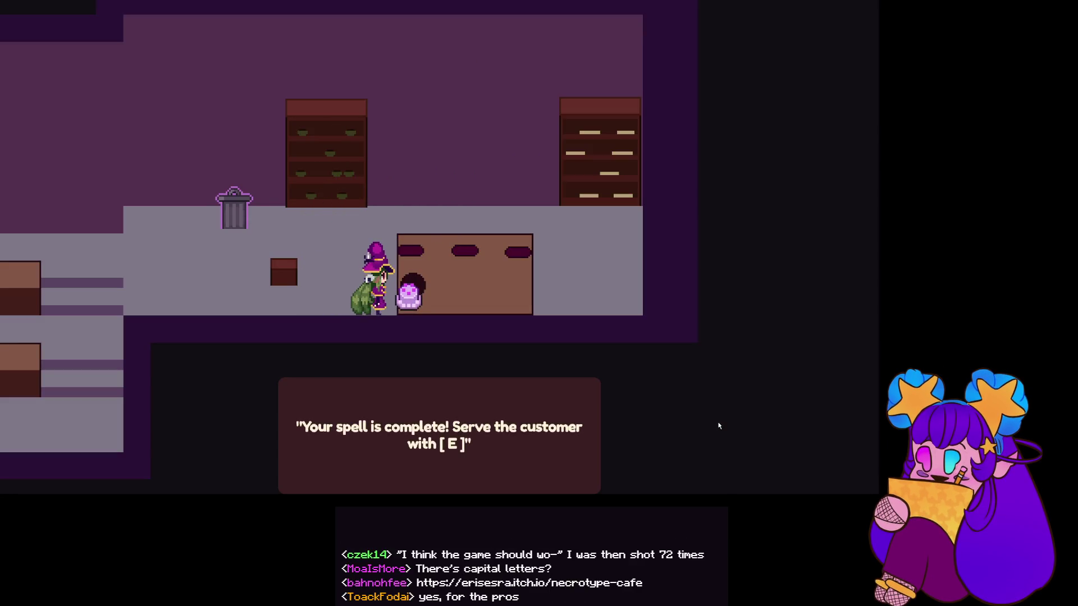
pyautogui.press('a')
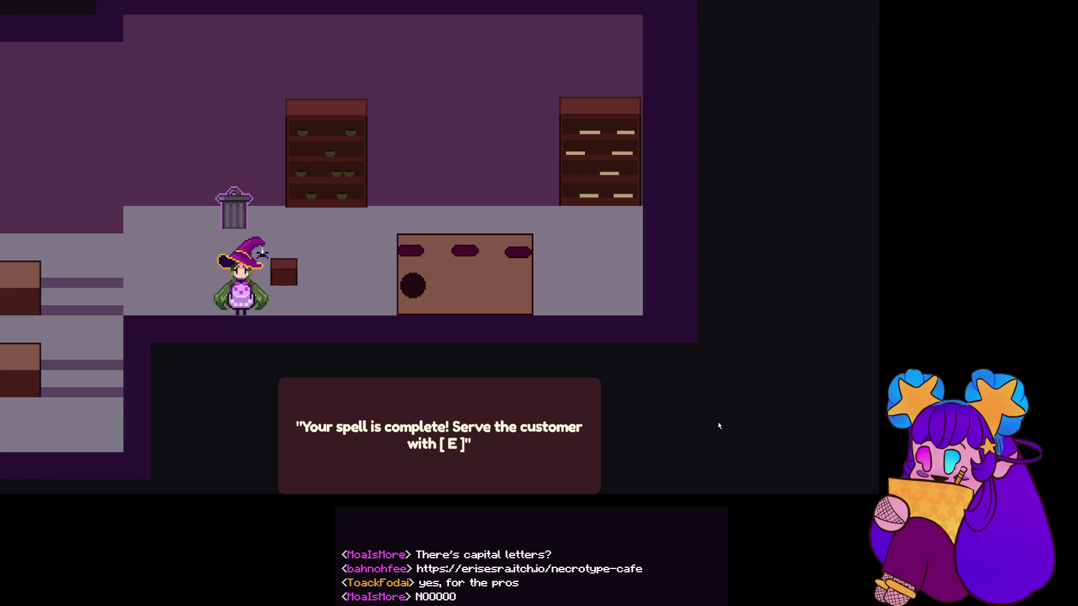
pyautogui.press('a')
pyautogui.press('s')
pyautogui.press('a')
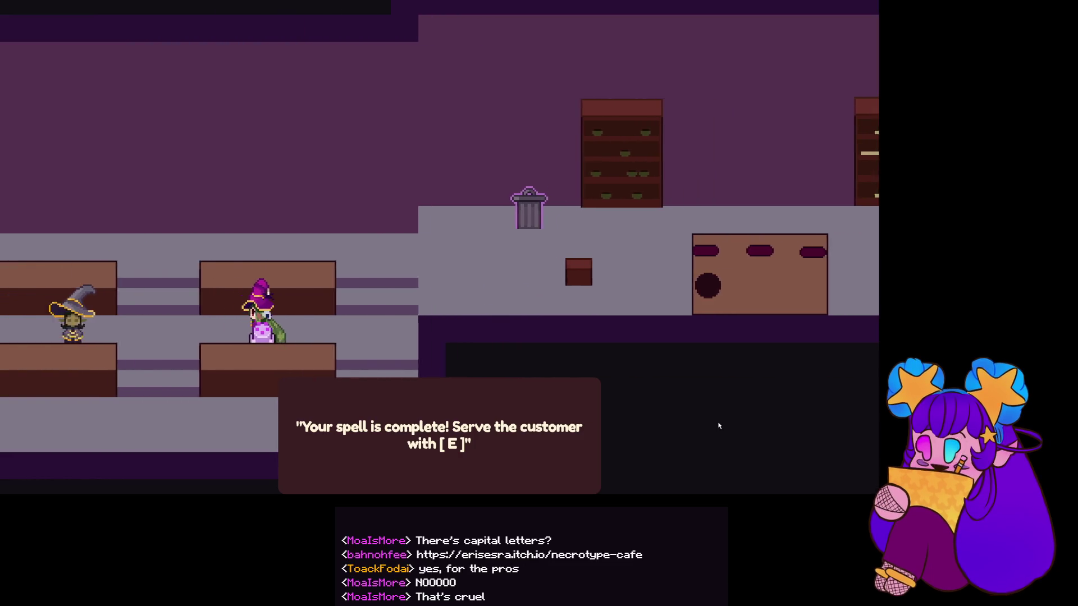
# - Serve the dish to the gray-hat customer and collect the payment
pyautogui.press('e')
pyautogui.press('d')
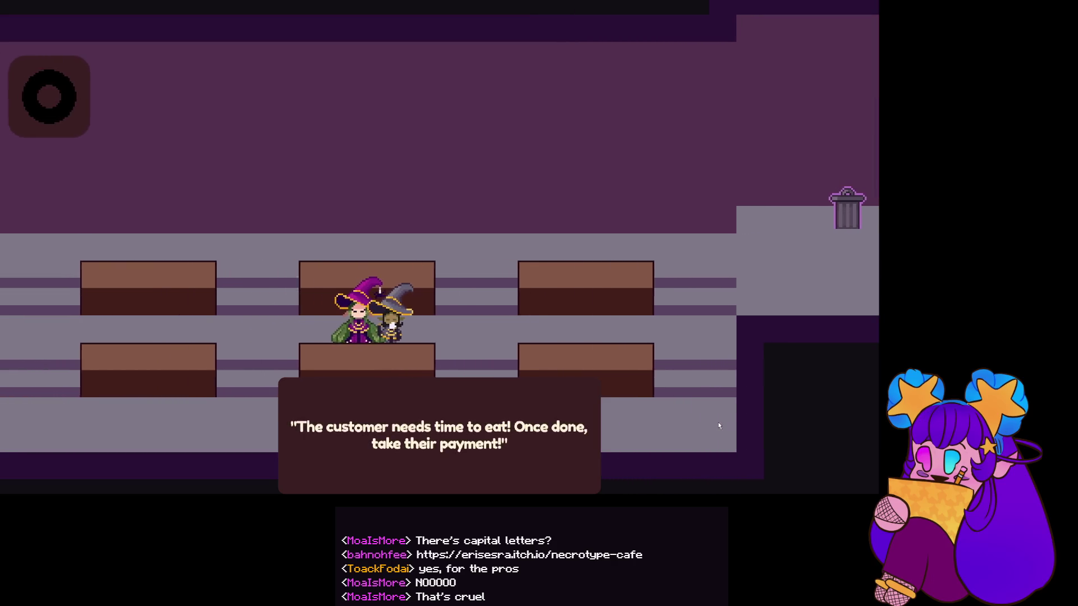
pyautogui.press('e')
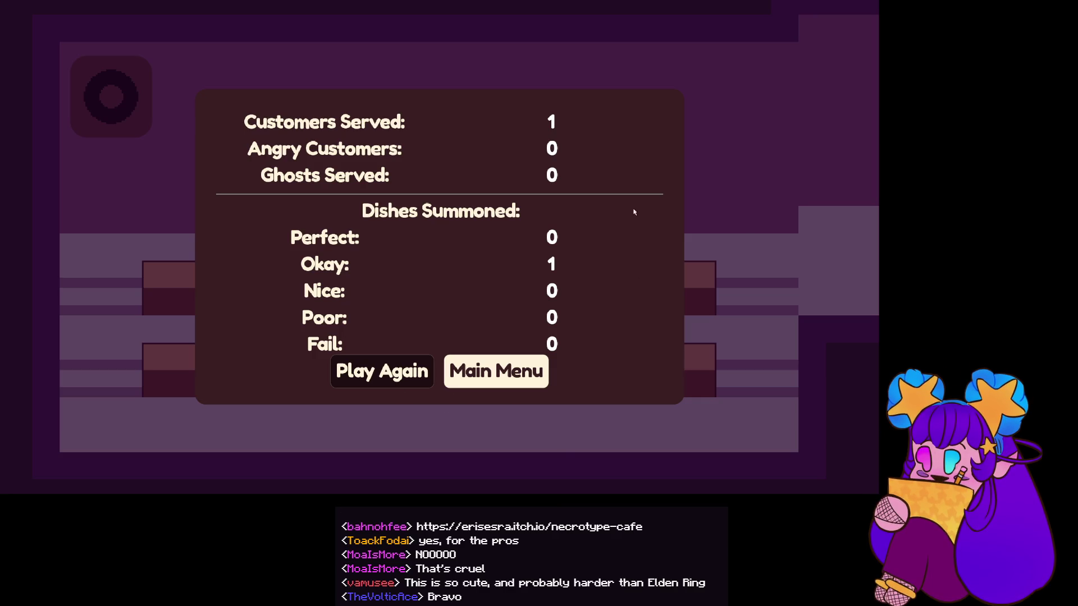
# - Leave the end-of-day stats screen for the game's main menu
pyautogui.click(497, 379)
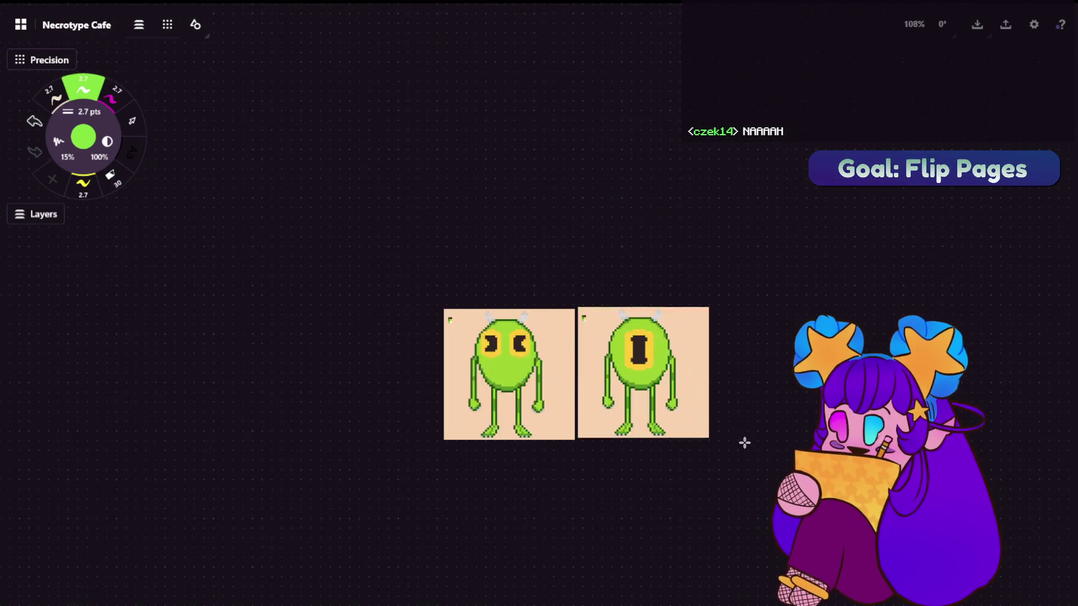
# - Zoom in on the Concepts planning board to inspect the Necrotype Café sprites
pyautogui.scroll(10, 579, 287)
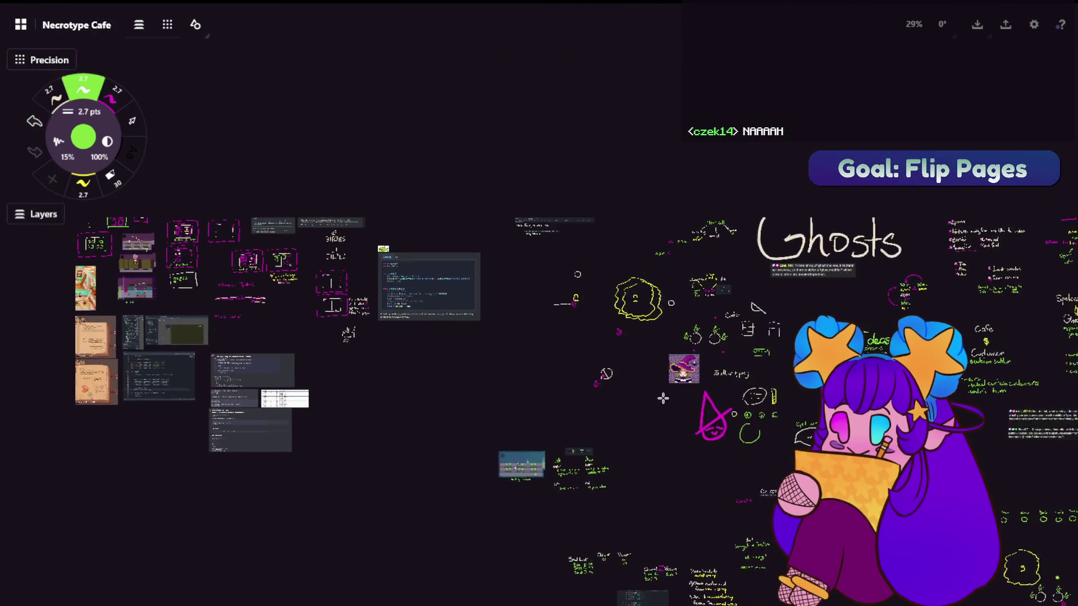
pyautogui.scroll(3, 378, 326)
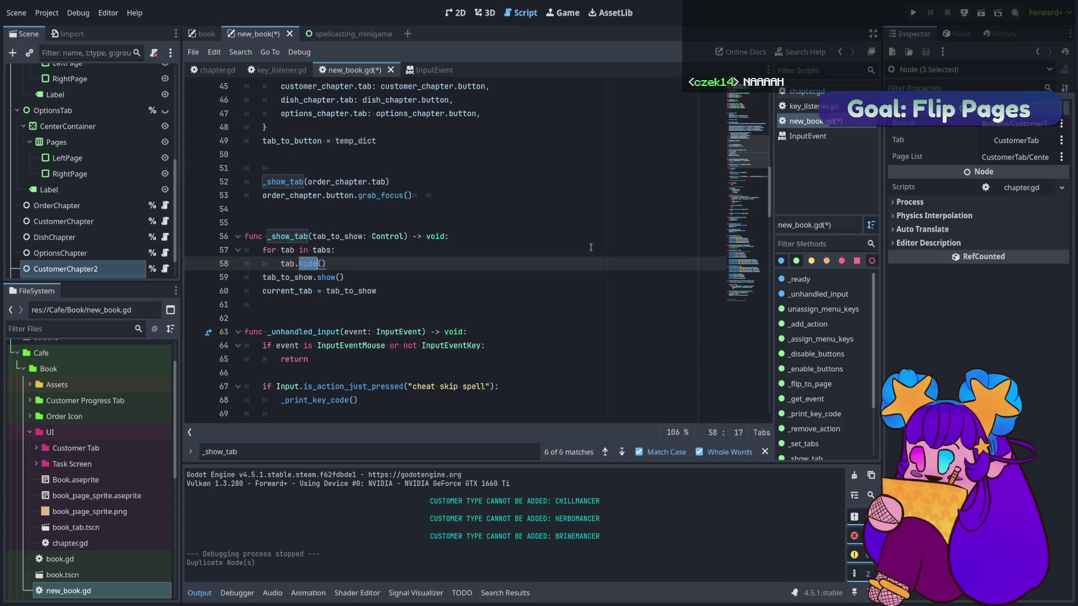
# - Save the new_book.gd script and its scene with Ctrl+S
pyautogui.click(464, 254)
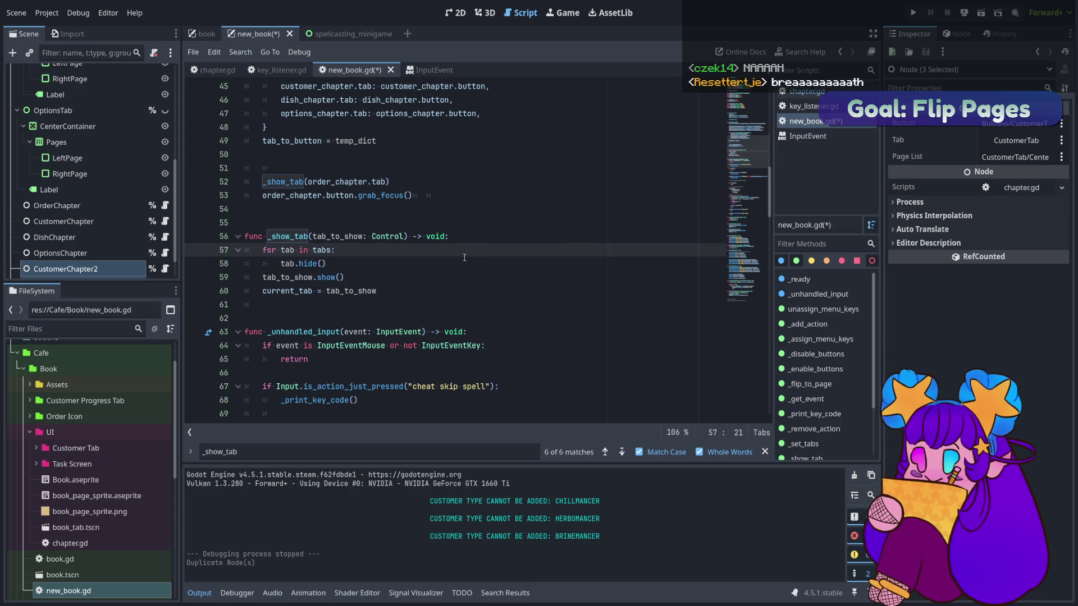
pyautogui.hotkey('ctrl', 's')
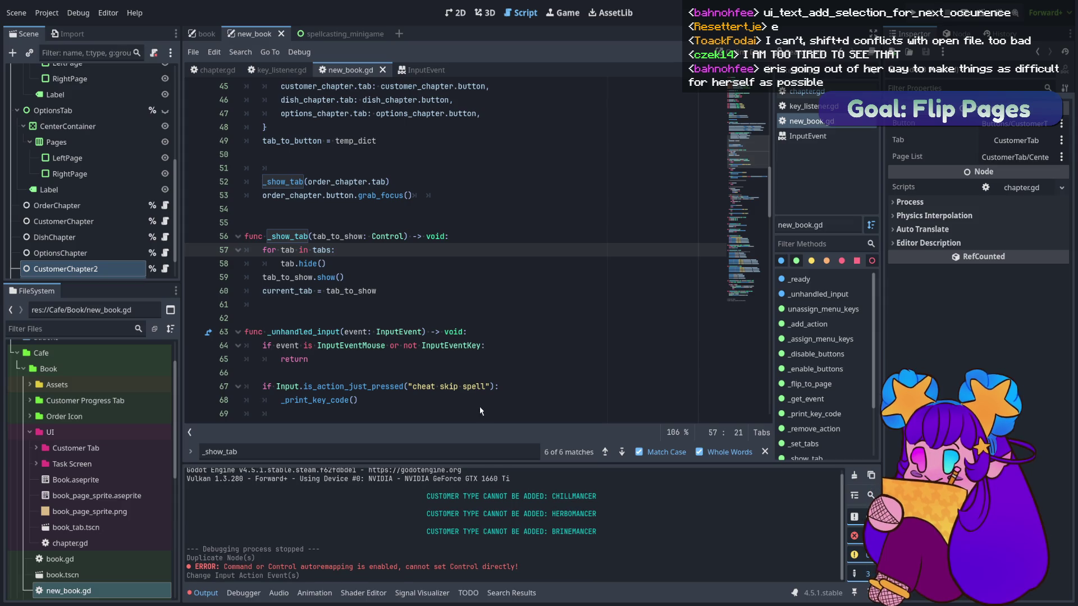
pyautogui.click(423, 279)
pyautogui.click(425, 247)
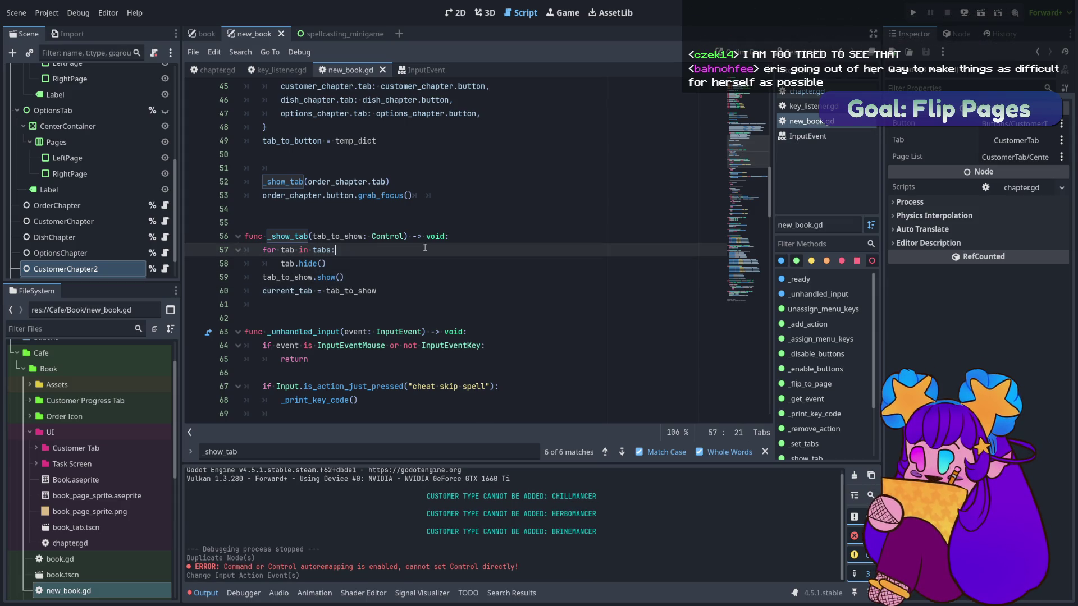
# - Try replacing 'tabs' in the line-57 for loop with D and DD, undoing each time
pyautogui.doubleClick(330, 249)
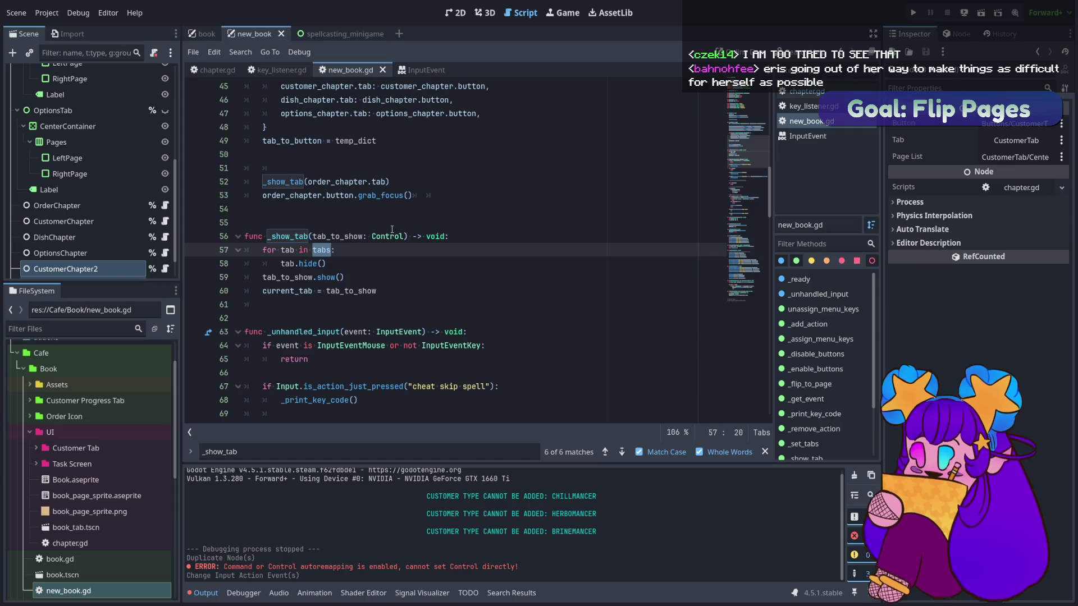
pyautogui.write('D')
pyautogui.hotkey('ctrl', 'z')
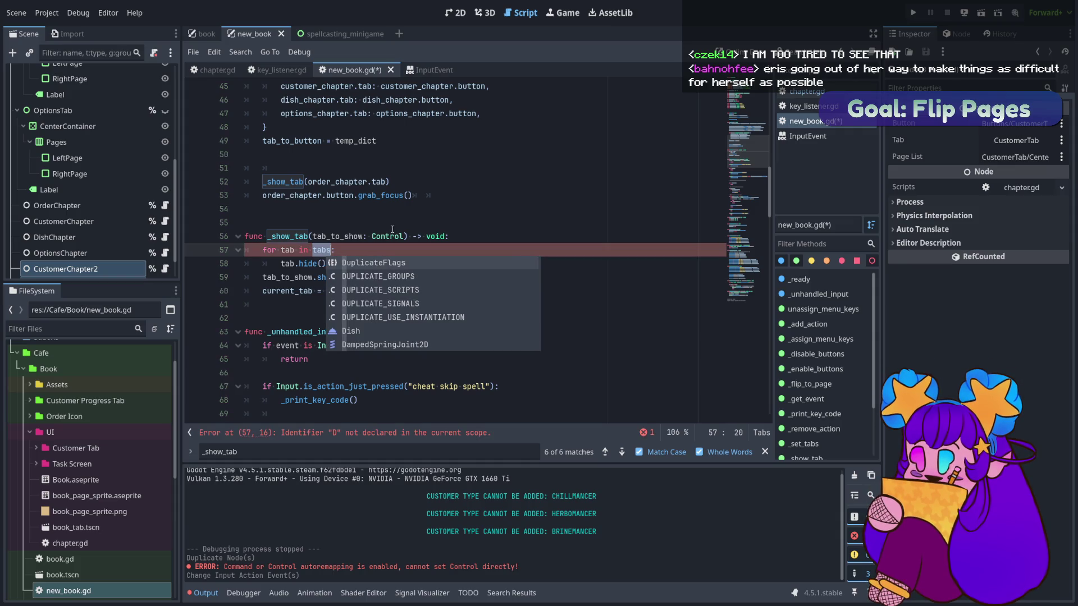
pyautogui.write('D')
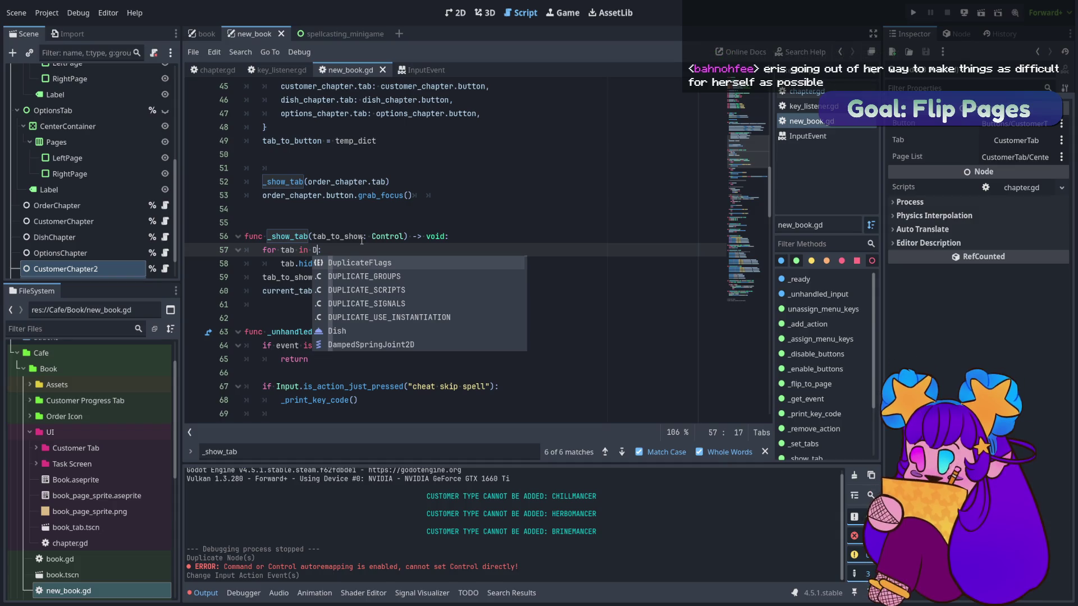
pyautogui.hotkey('ctrl', 'z')
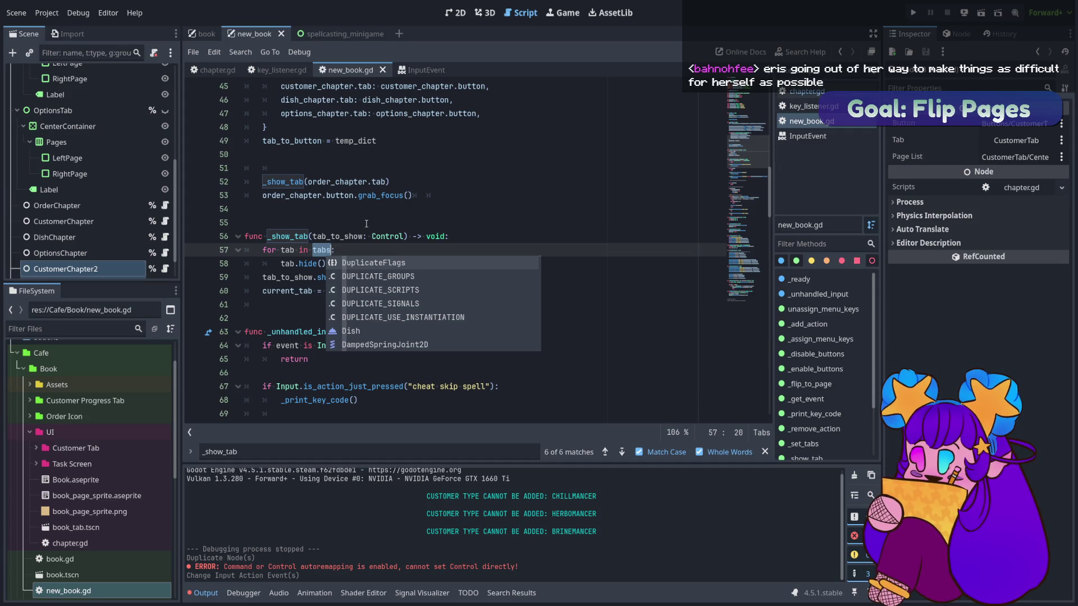
pyautogui.click(486, 223)
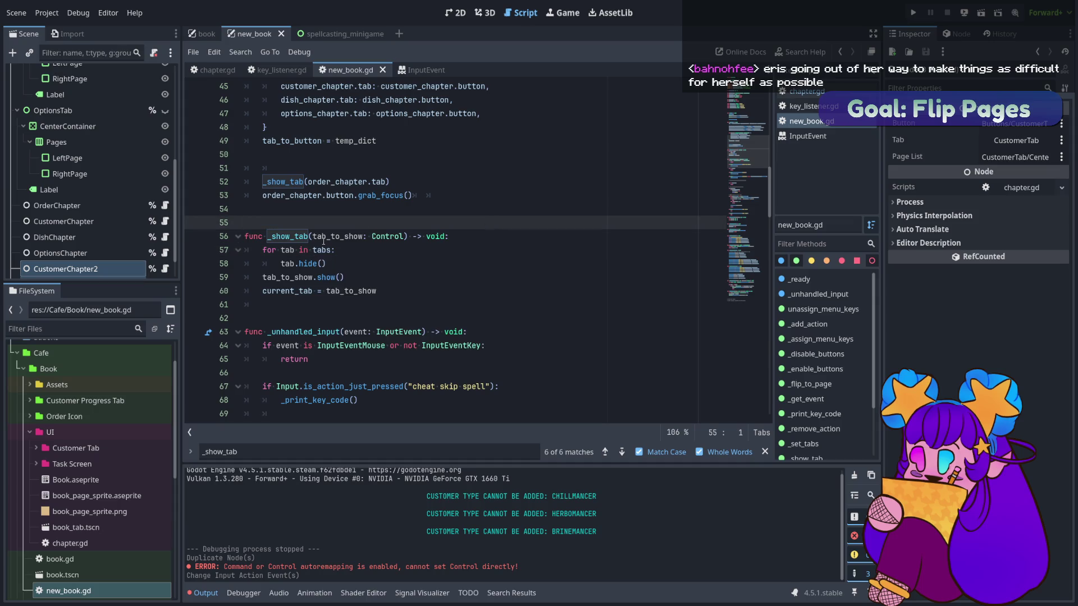
pyautogui.doubleClick(322, 249)
pyautogui.write('DD')
pyautogui.hotkey('ctrl', 'z')
pyautogui.hotkey('ctrl', 'z')
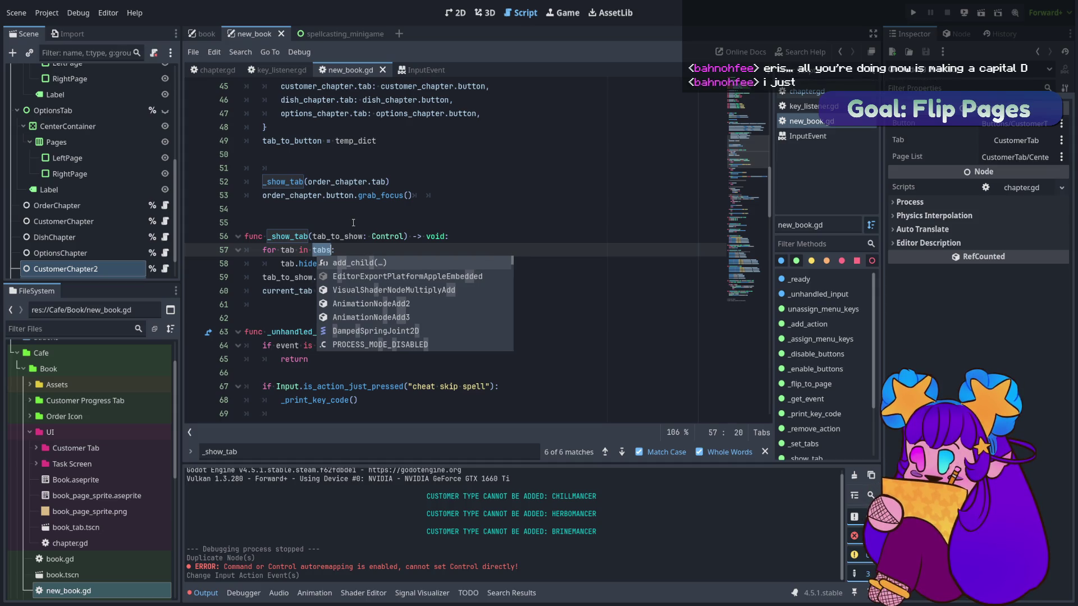
pyautogui.click(376, 195)
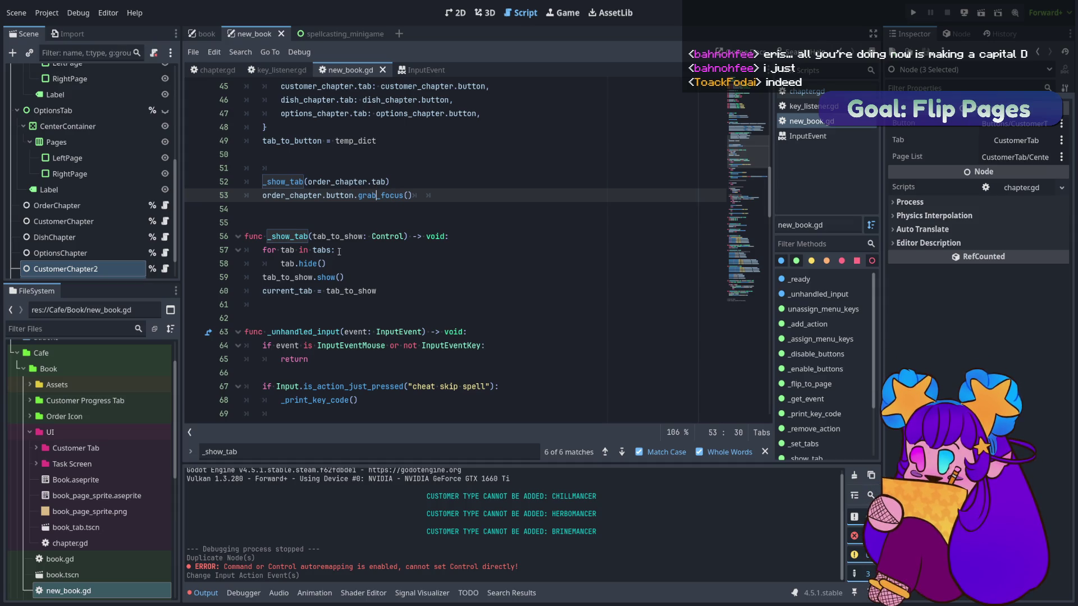
pyautogui.scroll(-1, 392, 195)
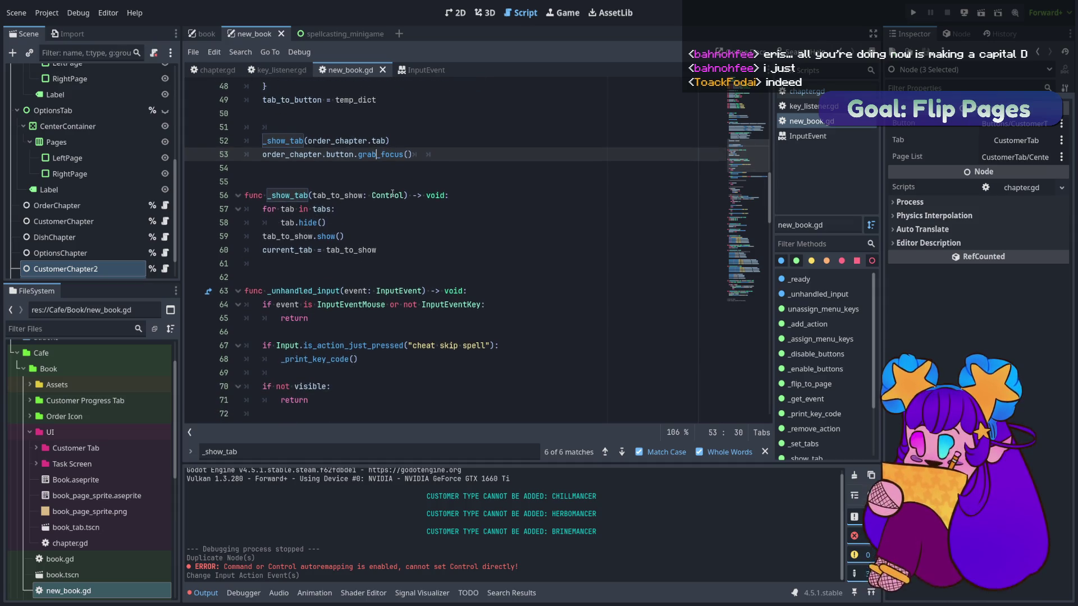
pyautogui.scroll(-4, 376, 242)
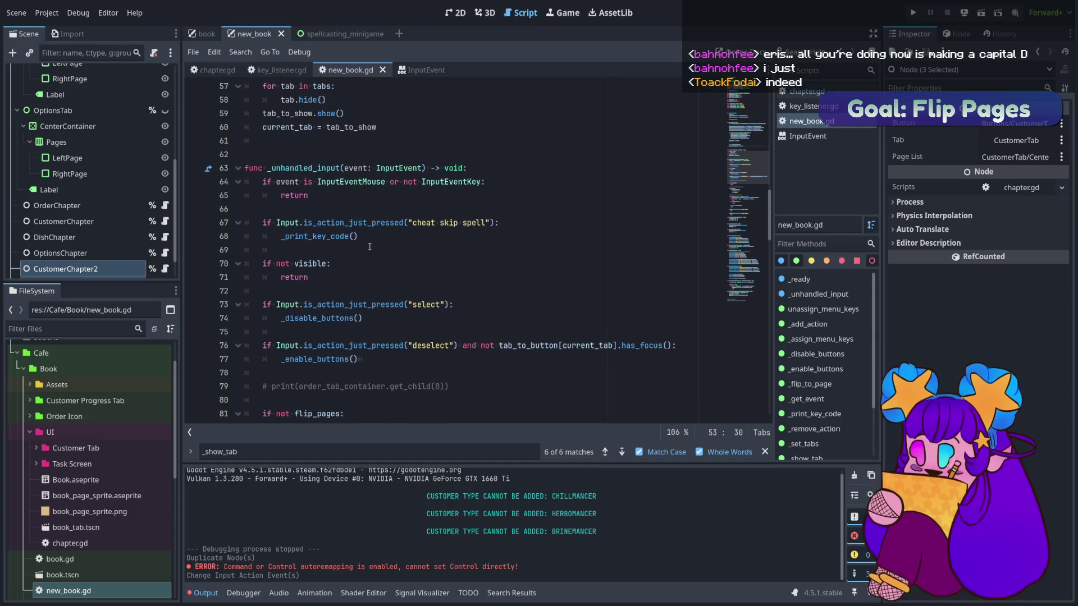
pyautogui.scroll(-5, 384, 235)
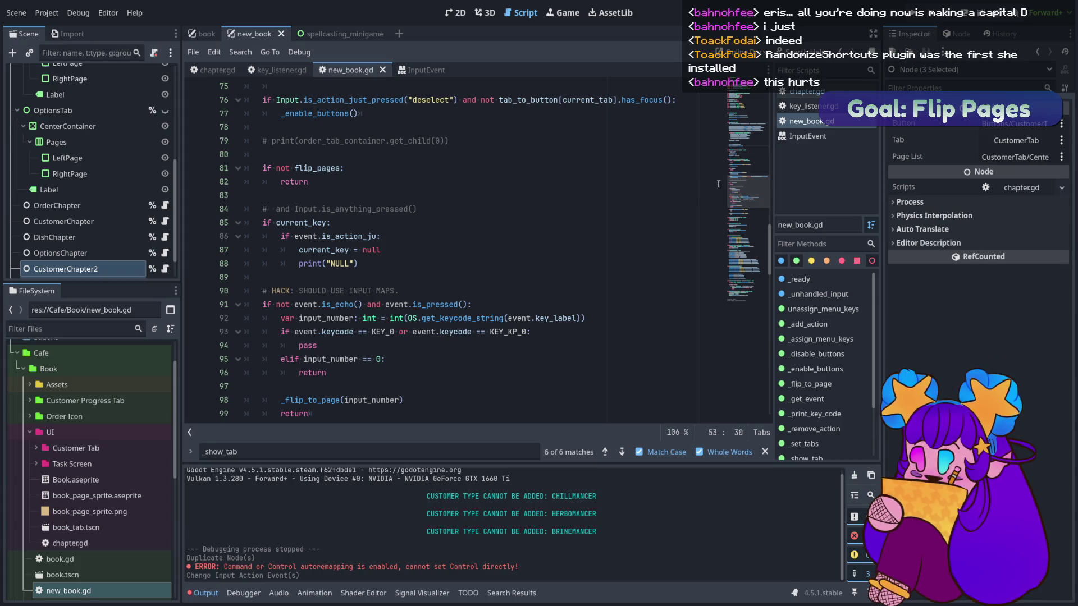
pyautogui.moveTo(747, 185)
pyautogui.mouseDown()
pyautogui.moveTo(752, 107)
pyautogui.moveTo(756, 218)
pyautogui.mouseUp()
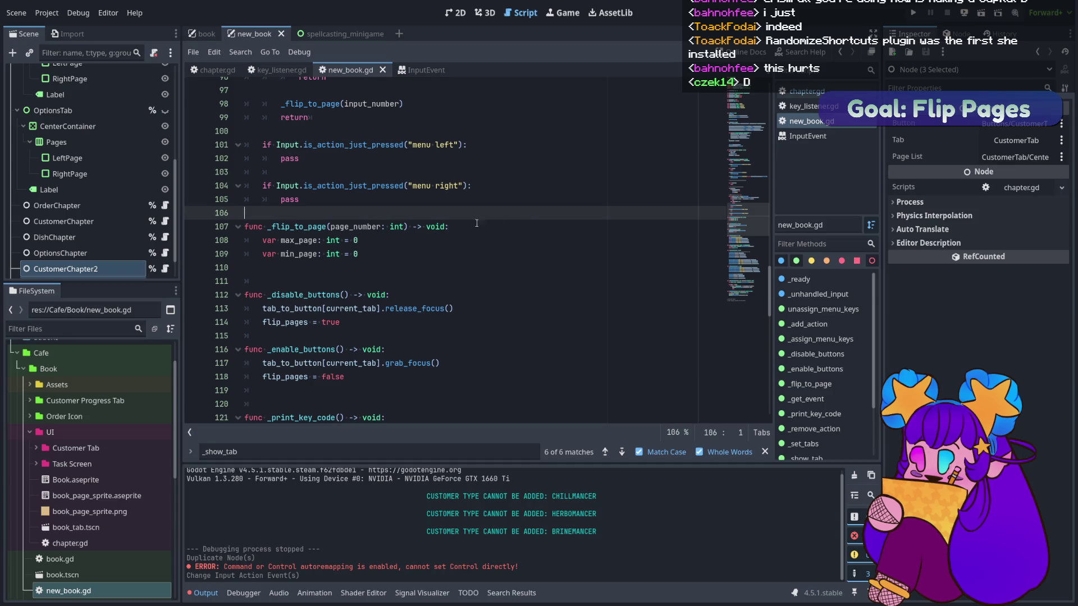
pyautogui.click(360, 254)
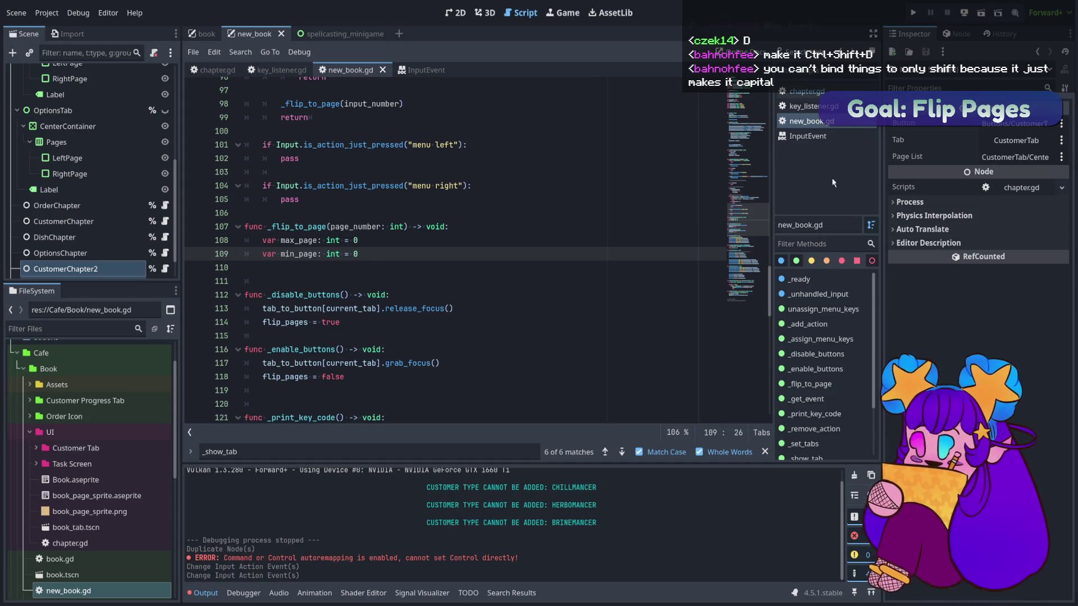
pyautogui.doubleClick(304, 254)
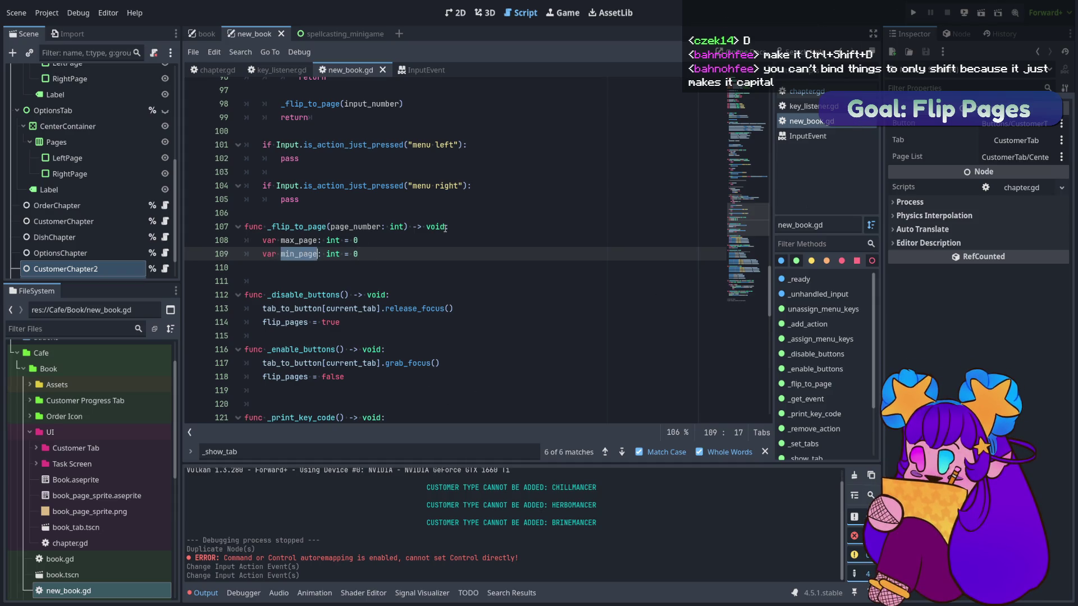
pyautogui.hotkey('ctrl', 'shift', 'd')
pyautogui.hotkey('ctrl', 'shift', 'd')
pyautogui.hotkey('ctrl', 'shift', 'd')
pyautogui.hotkey('ctrl', 'shift', 'd')
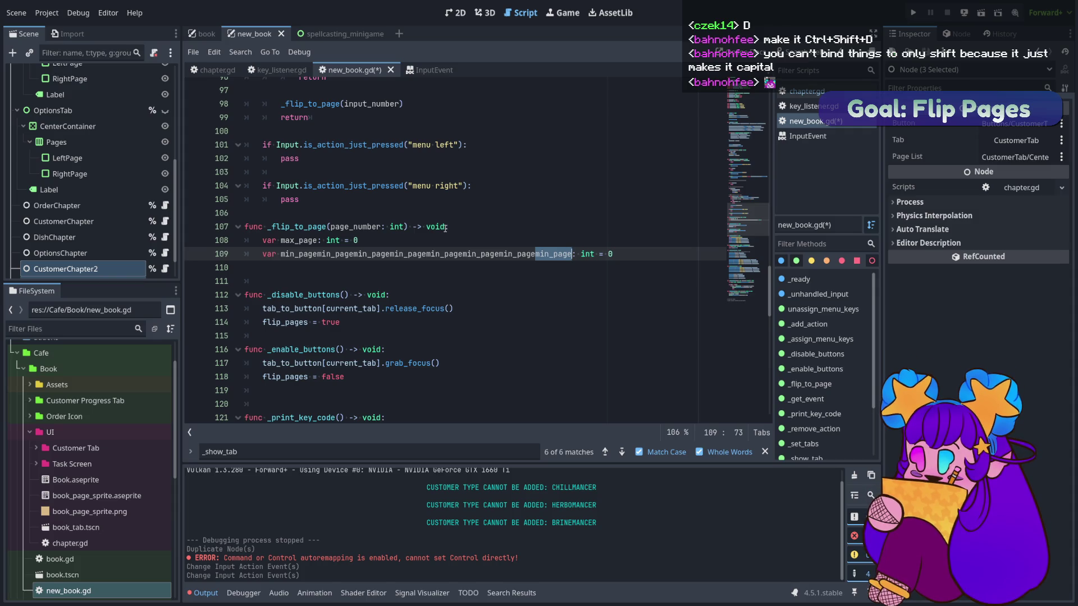
pyautogui.hotkey('ctrl', 'z')
pyautogui.hotkey('ctrl', 'z')
pyautogui.hotkey('ctrl', 'z')
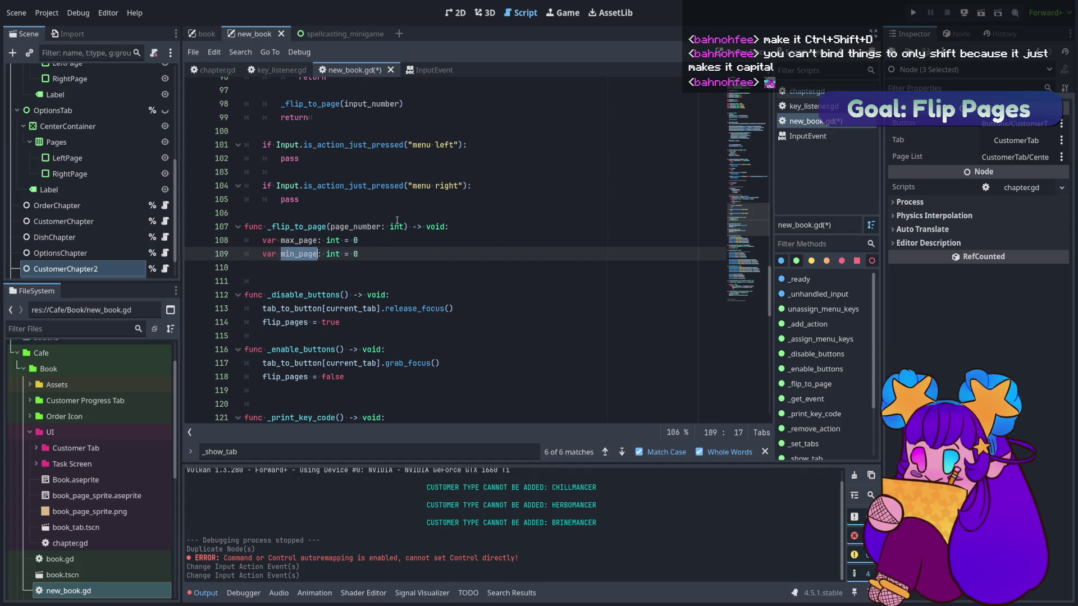
pyautogui.hotkey('ctrl', 's')
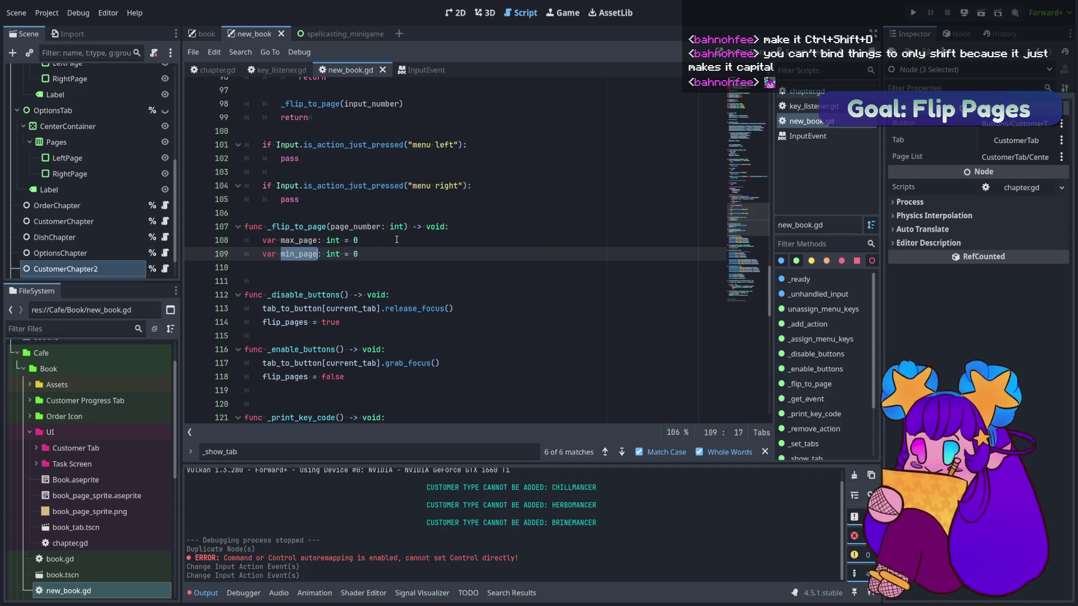
pyautogui.scroll(2, 364, 211)
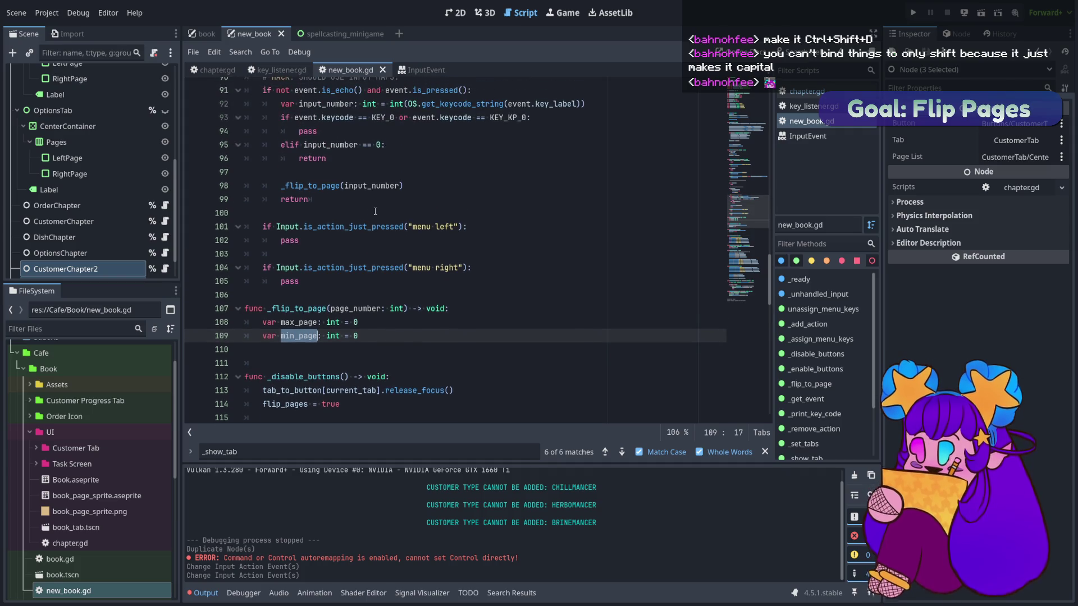
pyautogui.scroll(2, 372, 193)
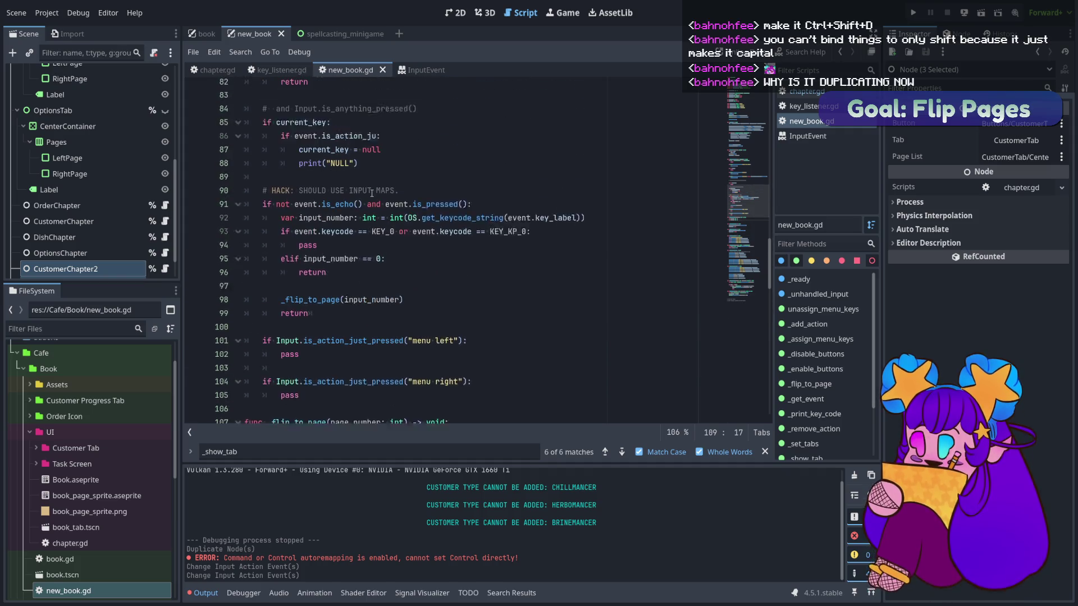
pyautogui.scroll(11, 371, 203)
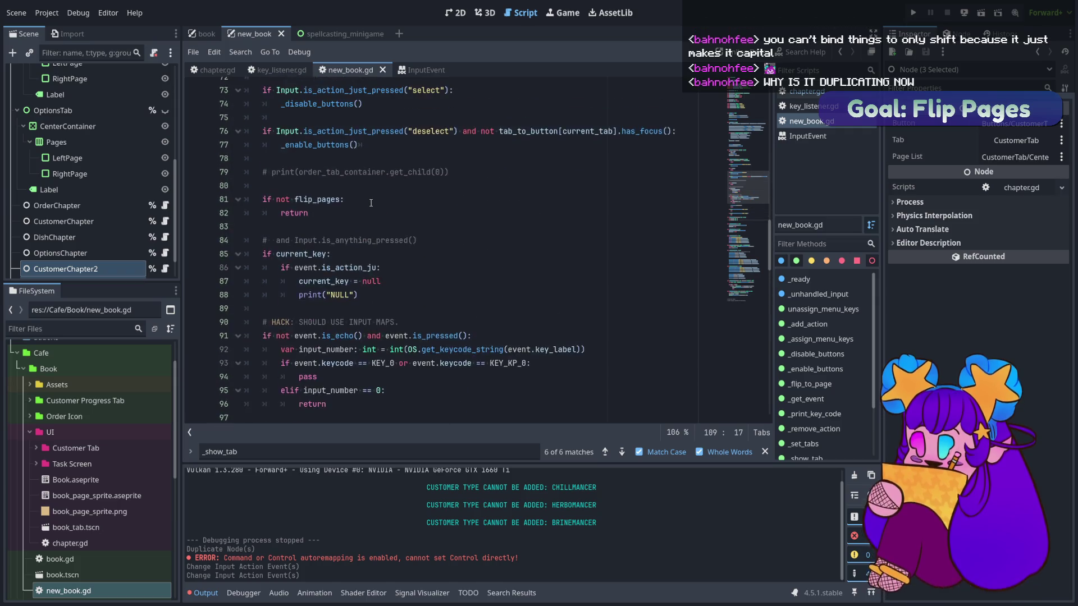
pyautogui.scroll(-5, 372, 199)
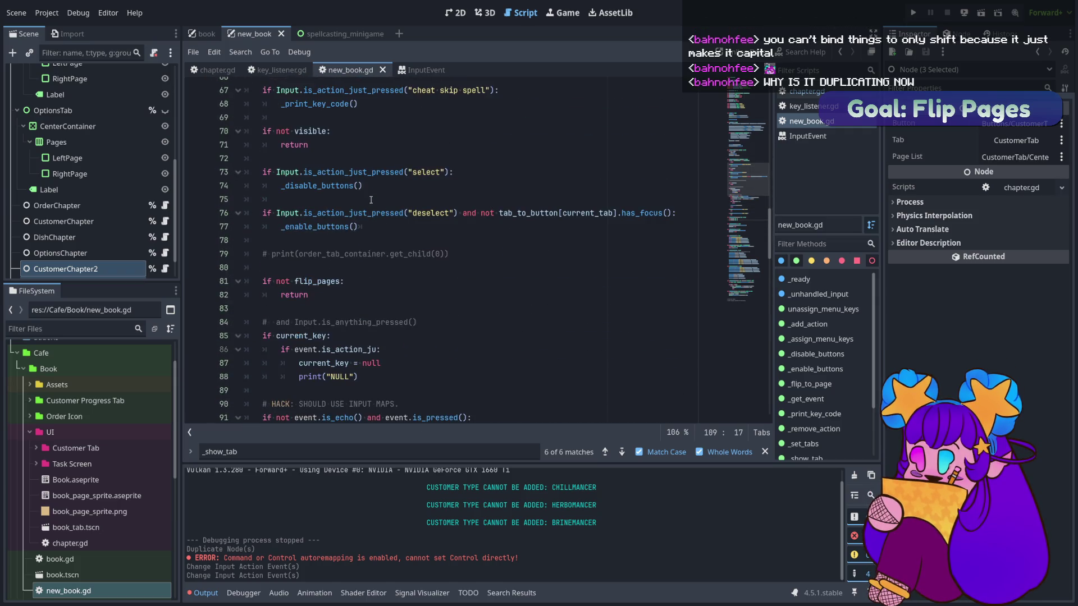
pyautogui.scroll(-4, 399, 202)
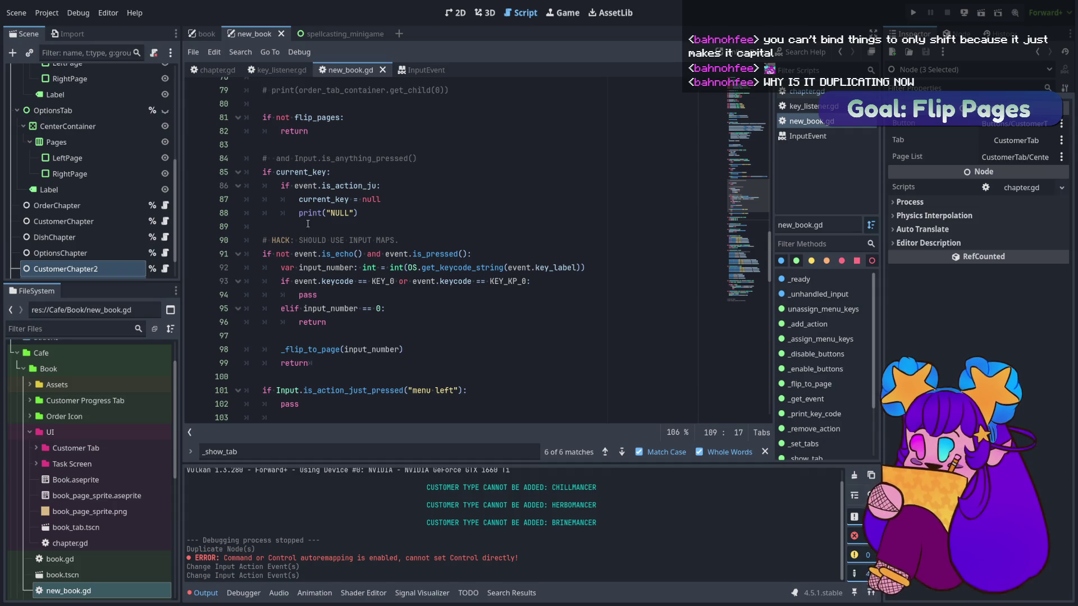
pyautogui.scroll(4, 379, 327)
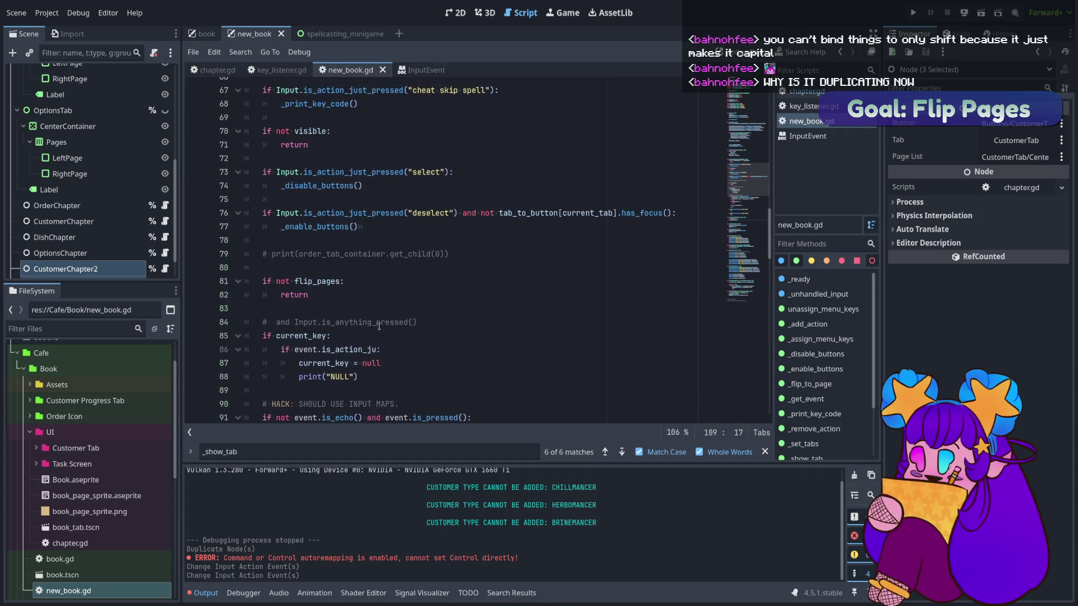
pyautogui.scroll(2, 415, 270)
pyautogui.click(413, 254)
pyautogui.hotkey('ctrl', 's')
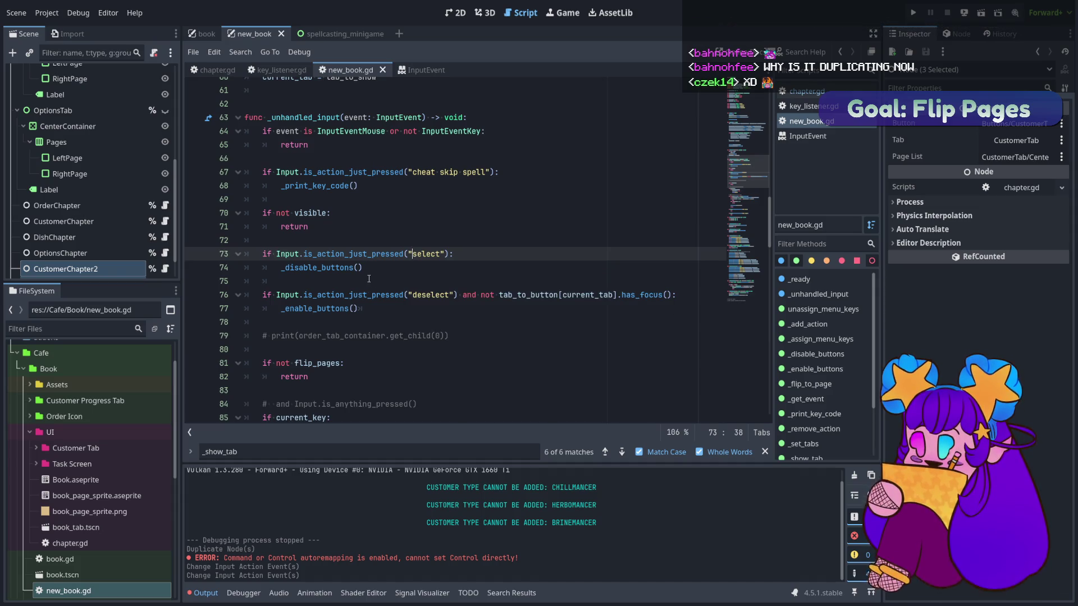
pyautogui.scroll(1, 368, 288)
pyautogui.scroll(5, 369, 289)
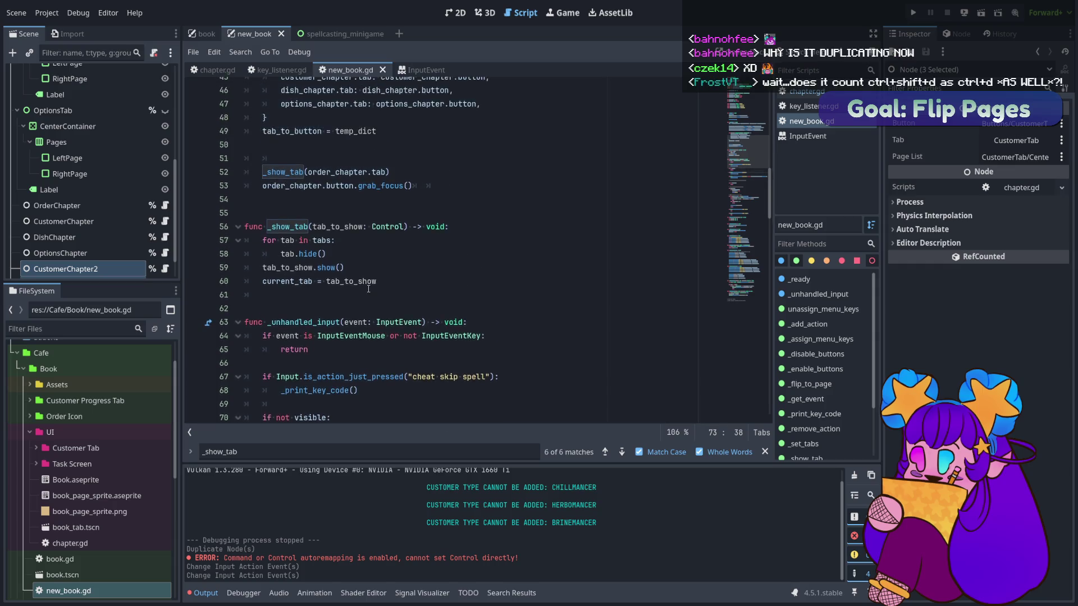
# - Change the _show_tab parameter from tab_to_show: Control to chapter_to_show: Chapter
pyautogui.click(360, 267)
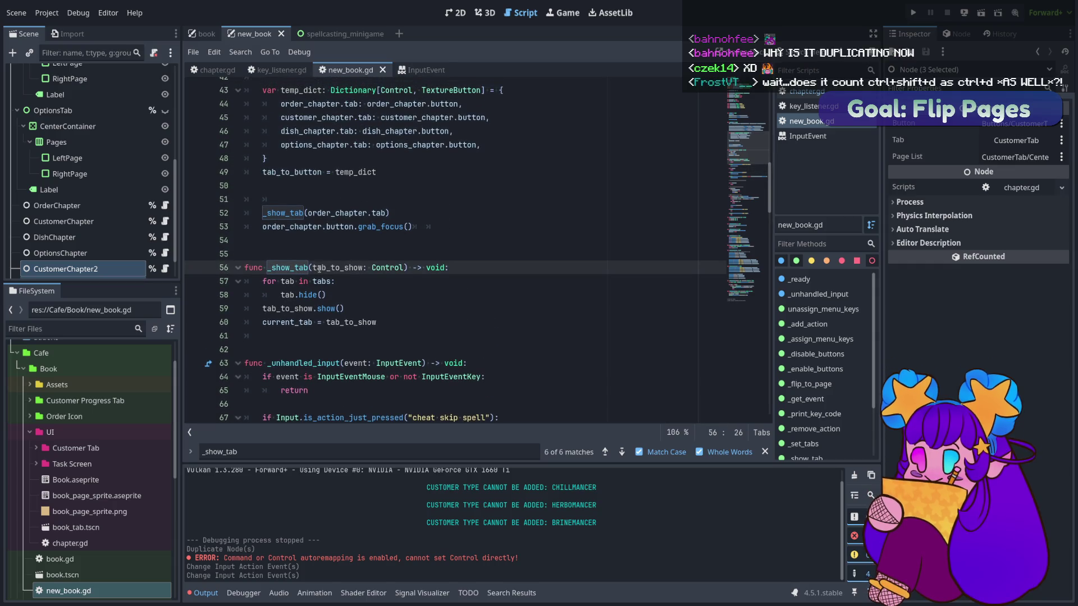
pyautogui.click(312, 267)
pyautogui.moveTo(312, 267); pyautogui.dragTo(405, 267)
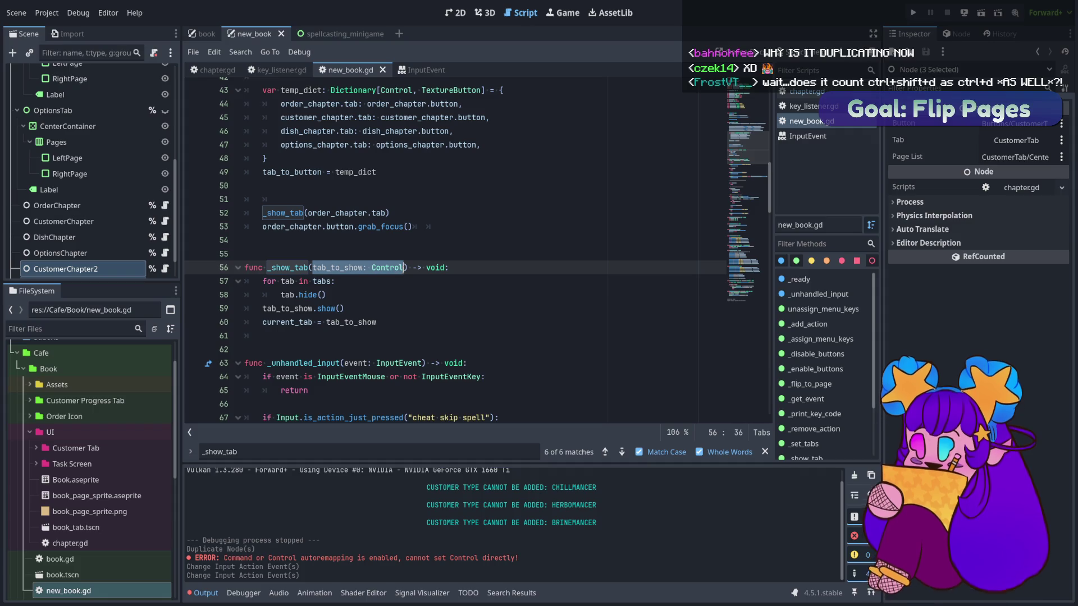
pyautogui.write('chap')
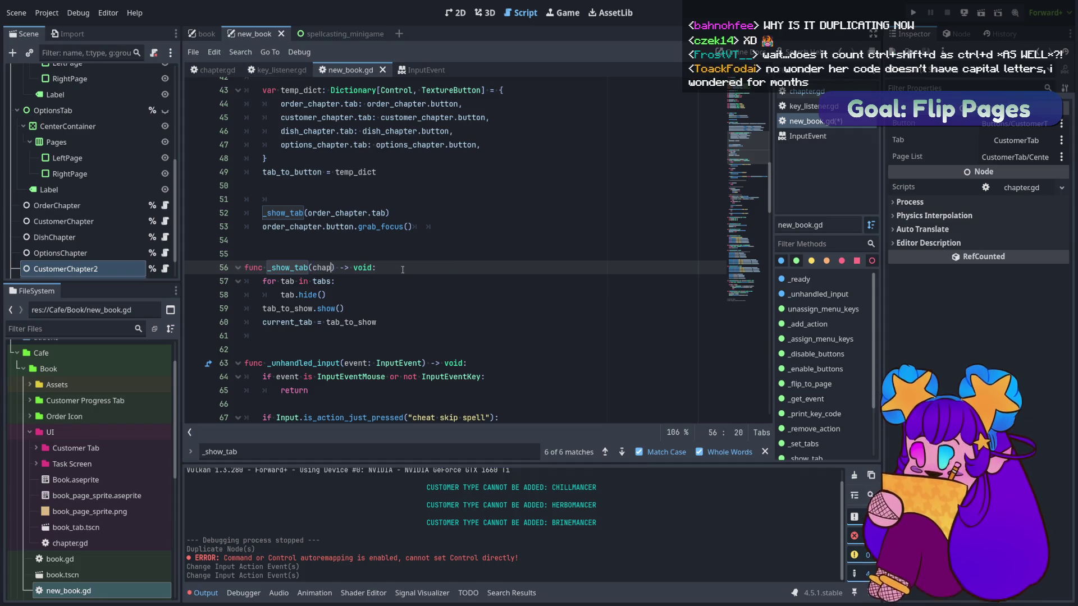
pyautogui.write('ter')
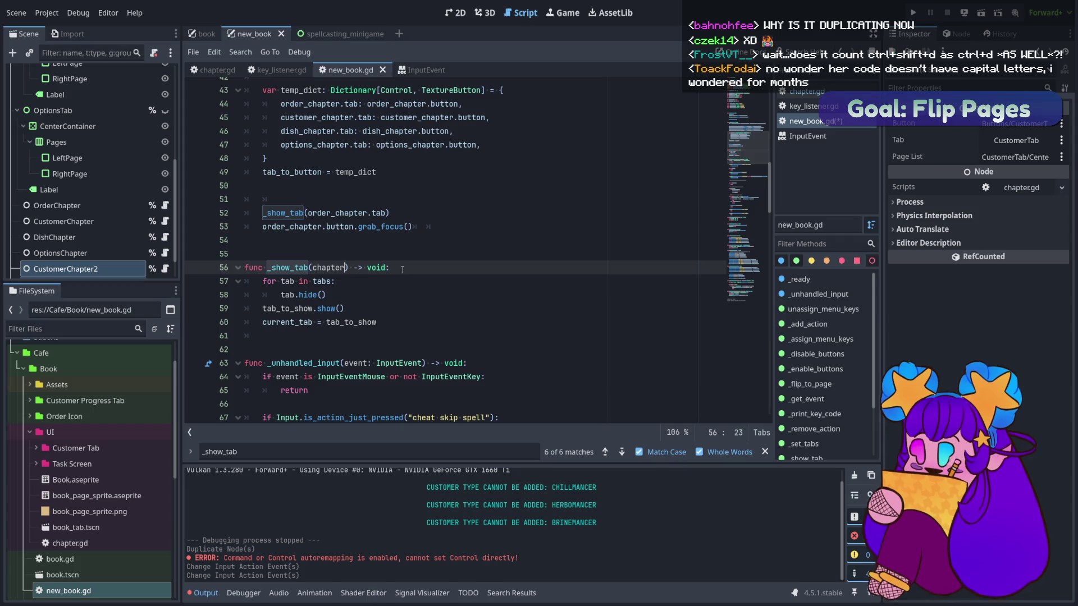
pyautogui.write('_to_show:')
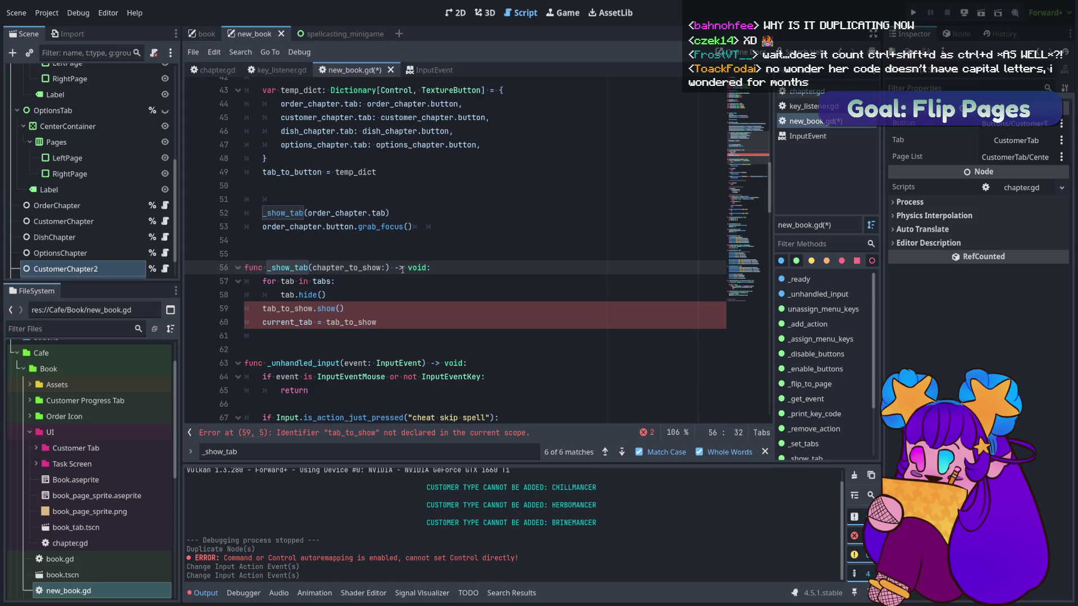
pyautogui.write(' Chapter')
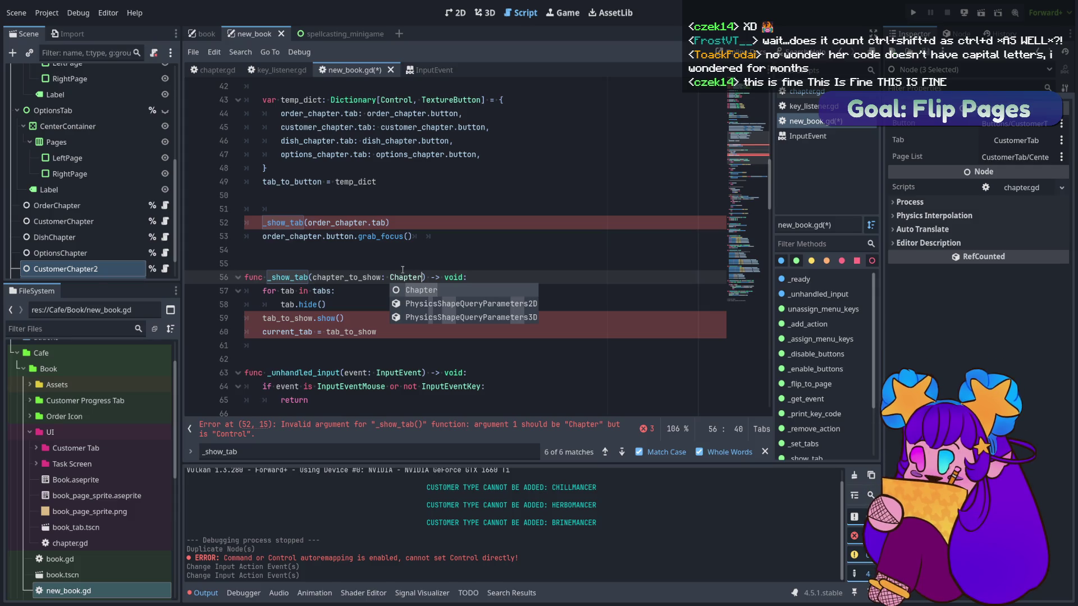
# - Remove the stray duplicated tab_to_show.show() lines around line 59
pyautogui.click(371, 319)
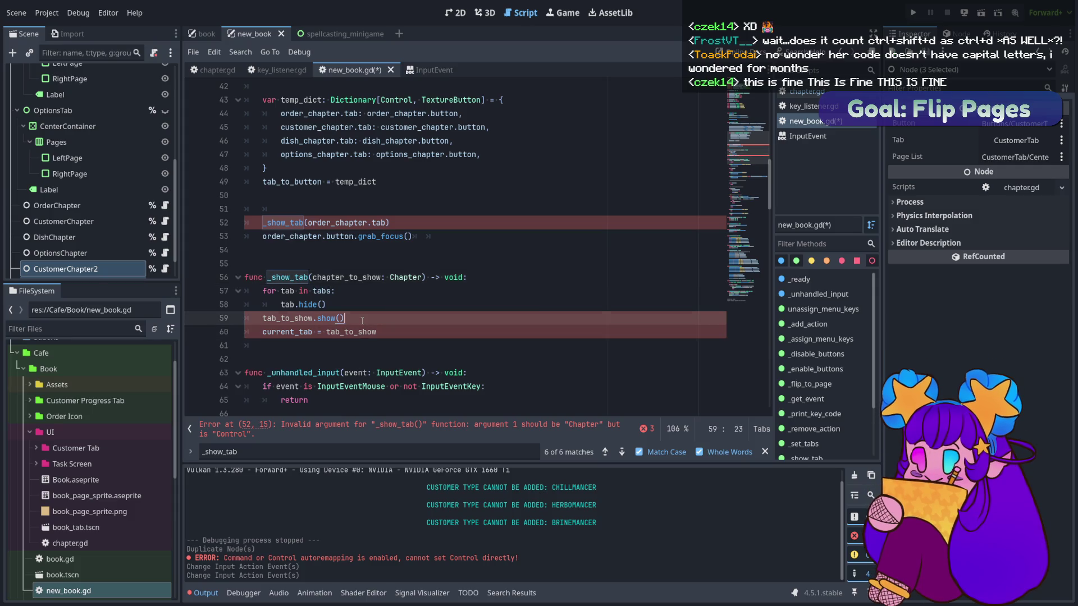
pyautogui.hotkey('ctrl', 'shift', 'd')
pyautogui.hotkey('ctrl', 'shift', 'd')
pyautogui.hotkey('ctrl', 'shift', 'd')
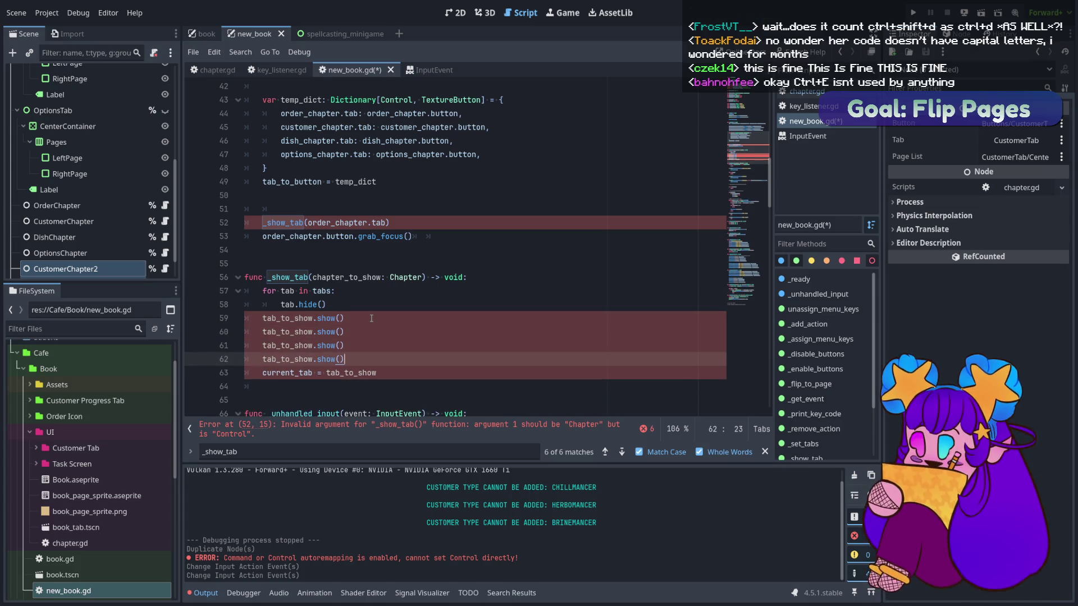
pyautogui.hotkey('ctrl', 'shift', 'd')
pyautogui.hotkey('ctrl', 'shift', 'k')
pyautogui.hotkey('ctrl', 'shift', 'k')
pyautogui.hotkey('ctrl', 'shift', 'k')
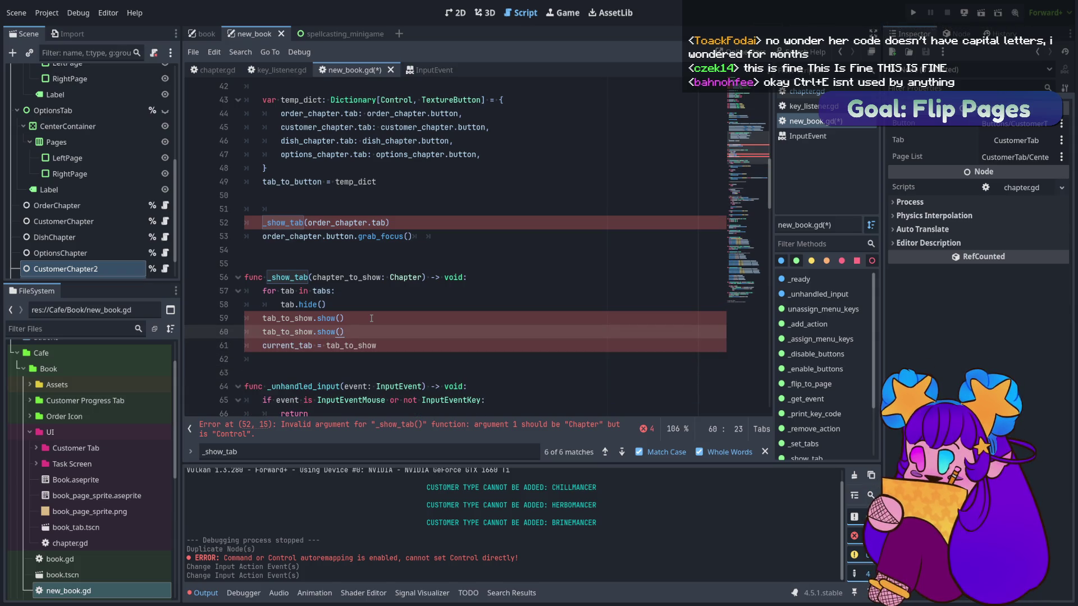
pyautogui.hotkey('ctrl', 'shift', 'k')
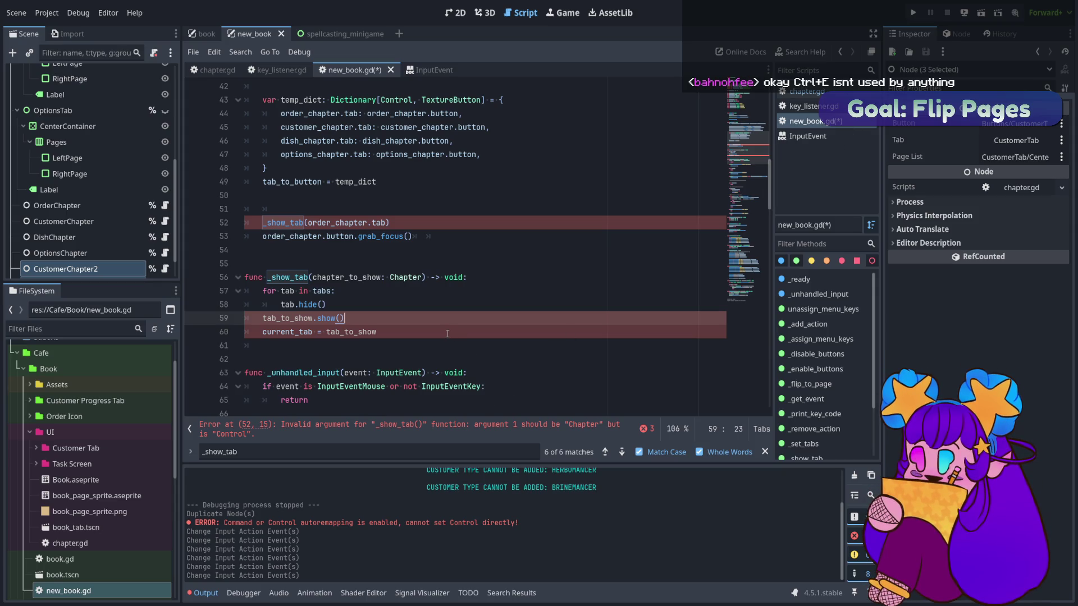
pyautogui.doubleClick(288, 318)
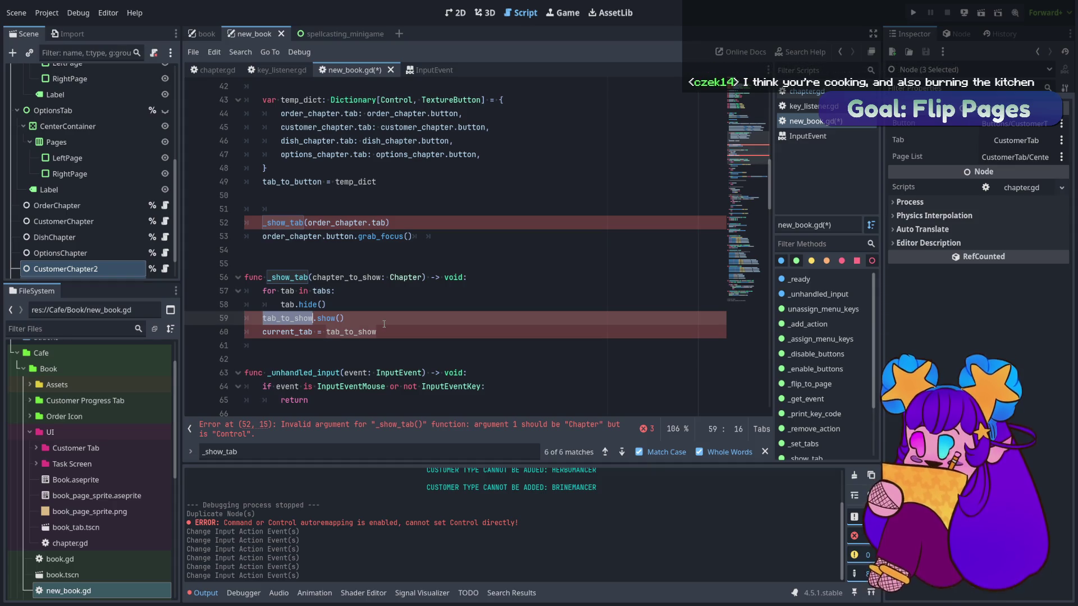
pyautogui.click(385, 324)
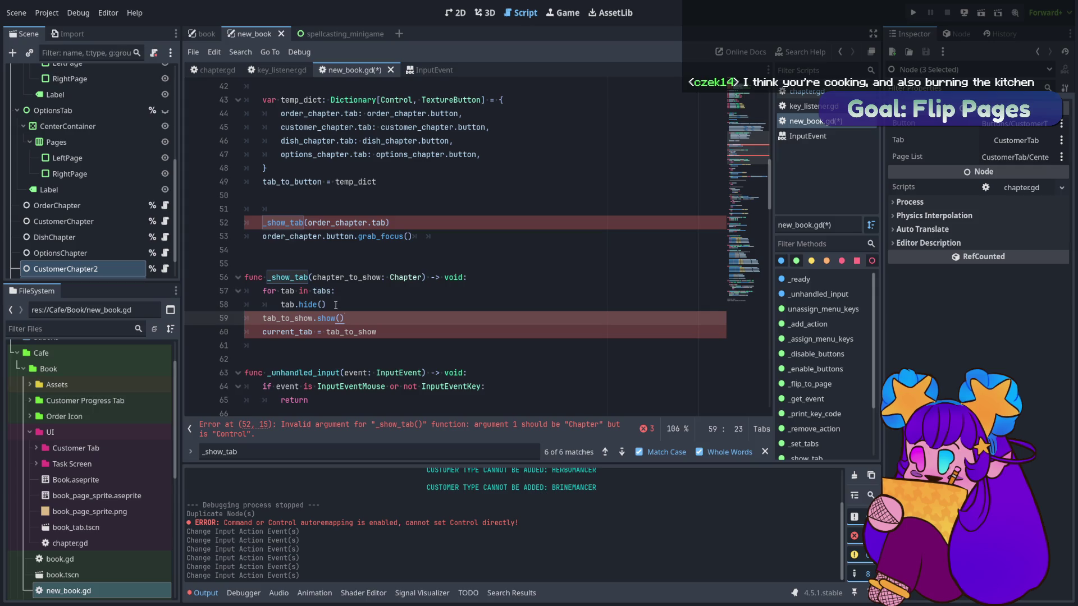
# - Drop .tab from order_chapter in line 52's _show_tab call, then select .tab in line 38's bind
pyautogui.moveTo(367, 224); pyautogui.dragTo(387, 223)
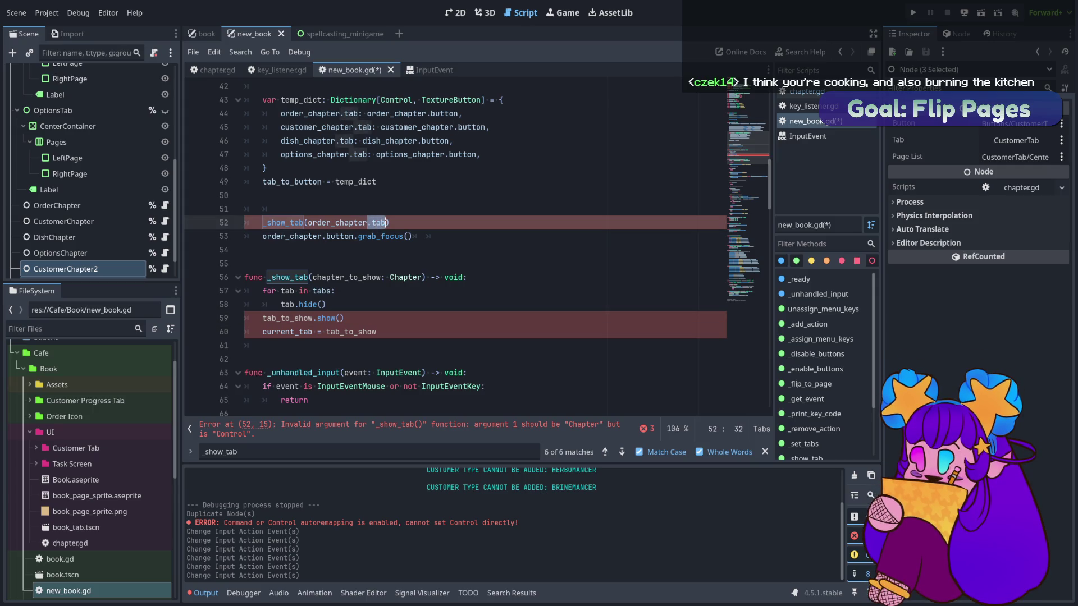
pyautogui.press('BackSpace')
pyautogui.click(357, 278)
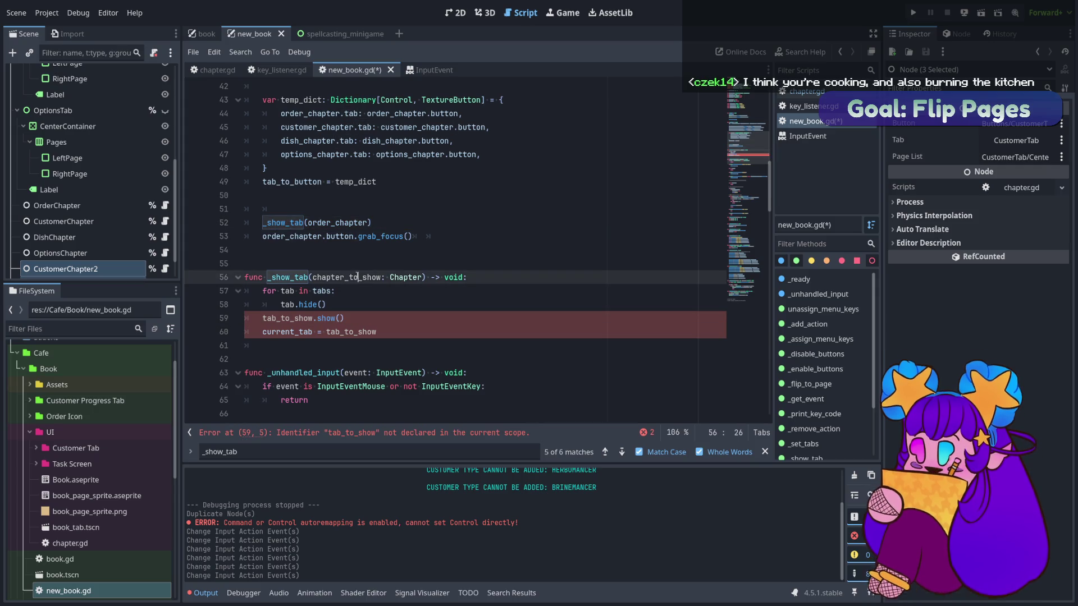
pyautogui.scroll(1, 358, 275)
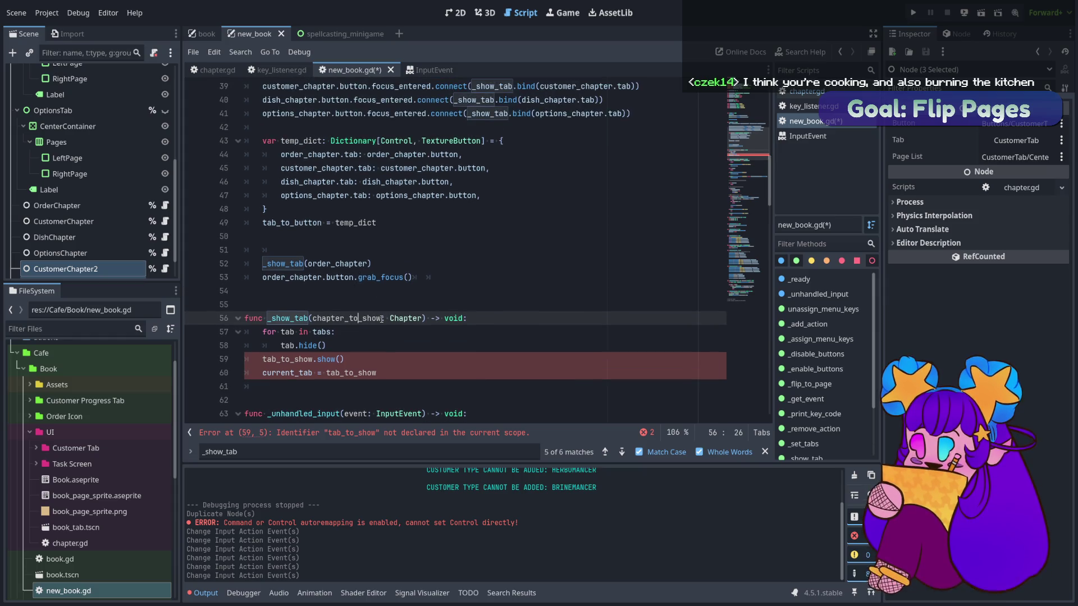
pyautogui.scroll(2, 382, 319)
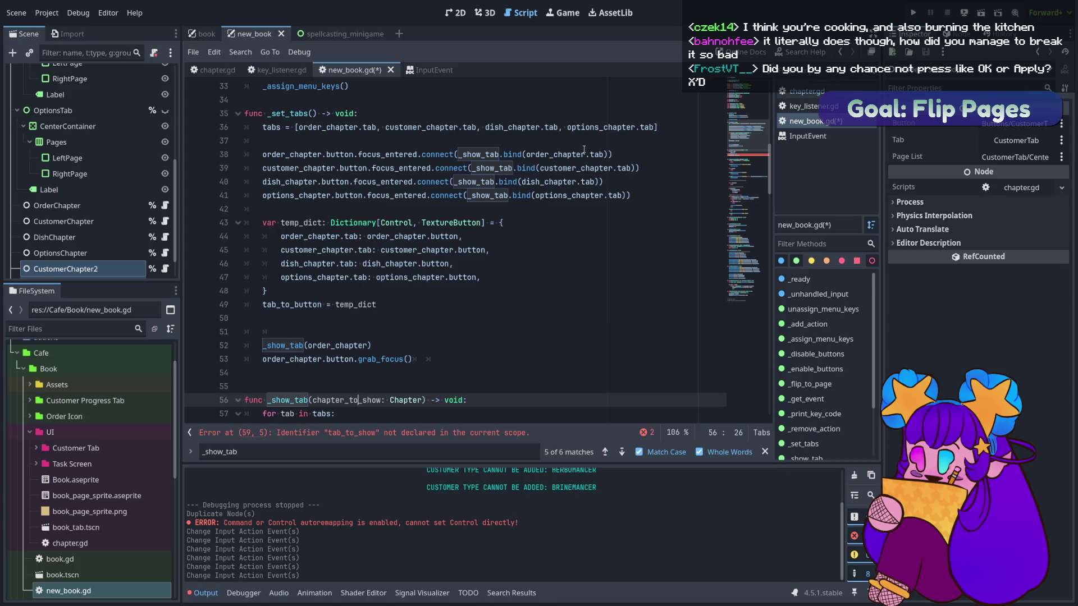
pyautogui.moveTo(586, 154); pyautogui.dragTo(605, 153)
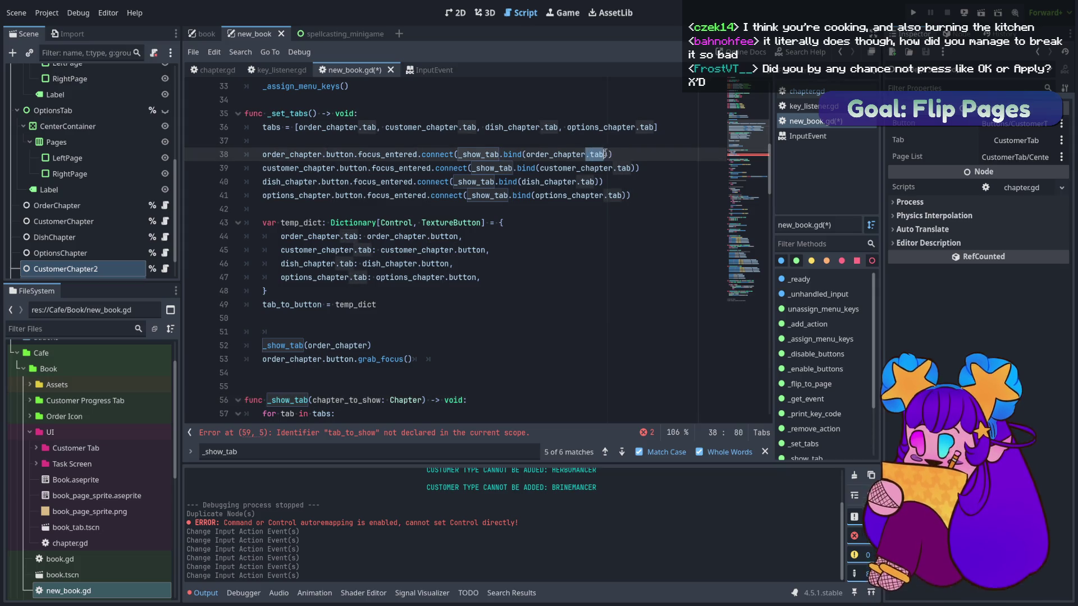
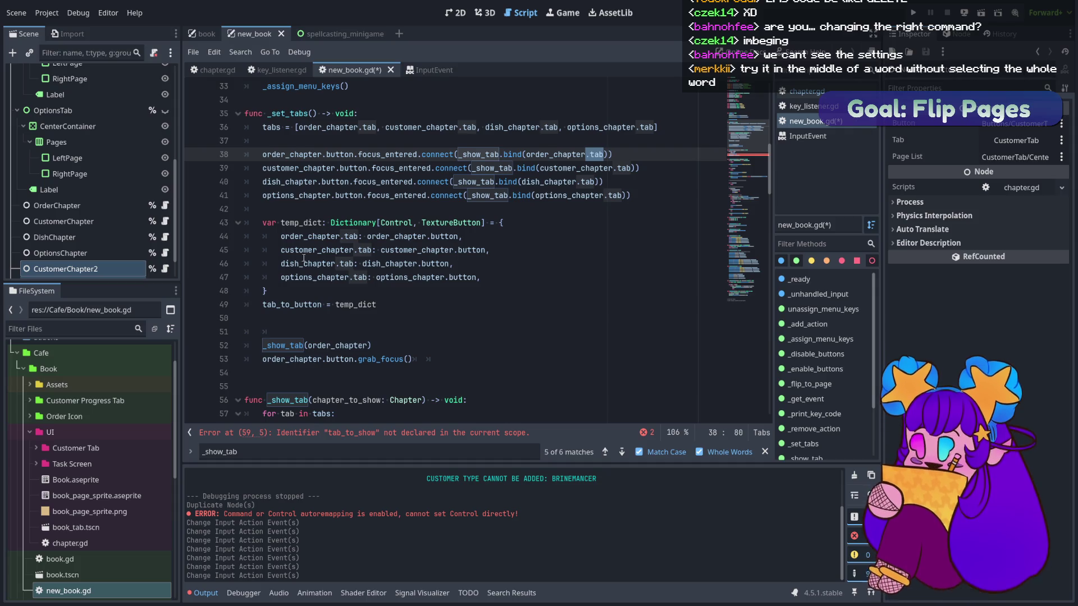
# - Look over the tab_to_button code around line 49 and save new_book.gd
pyautogui.click(315, 332)
pyautogui.moveTo(313, 346); pyautogui.dragTo(321, 346)
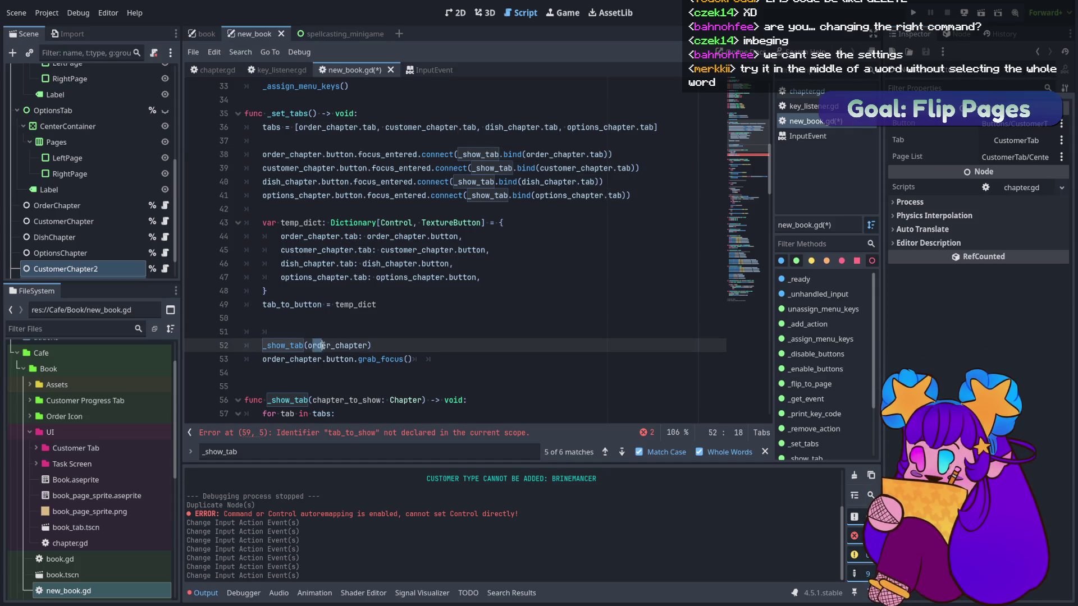
pyautogui.click(442, 283)
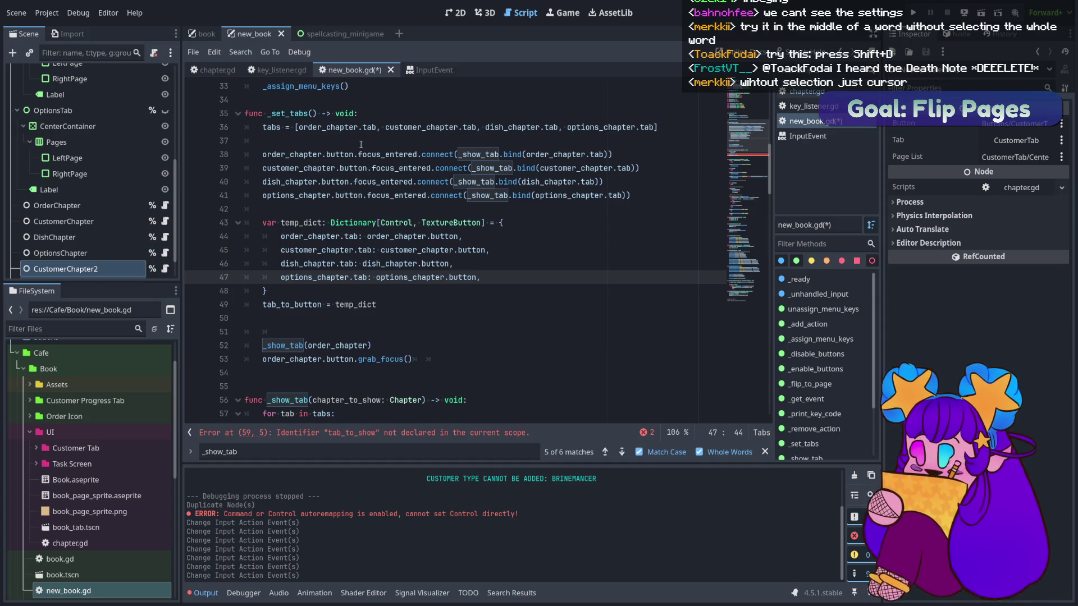
pyautogui.click(323, 306)
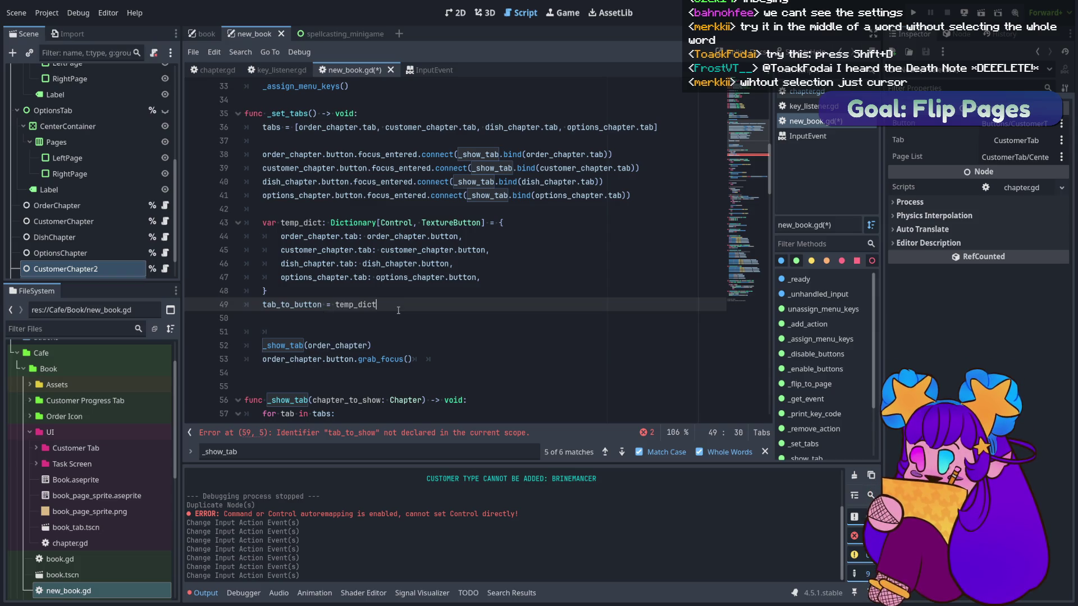
pyautogui.click(263, 307)
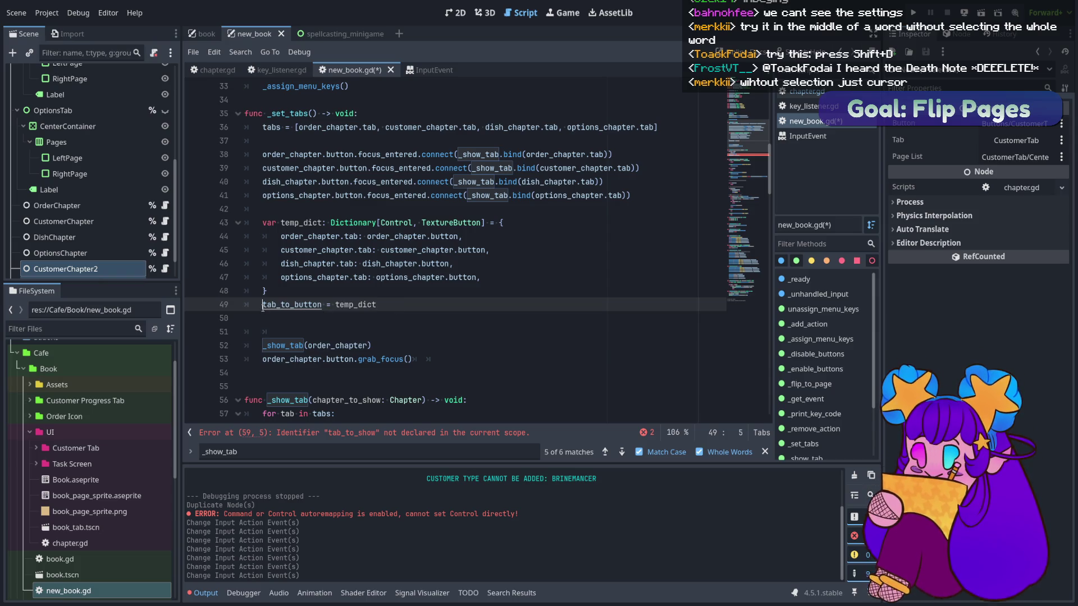
pyautogui.click(466, 305)
pyautogui.hotkey('ctrl', 's')
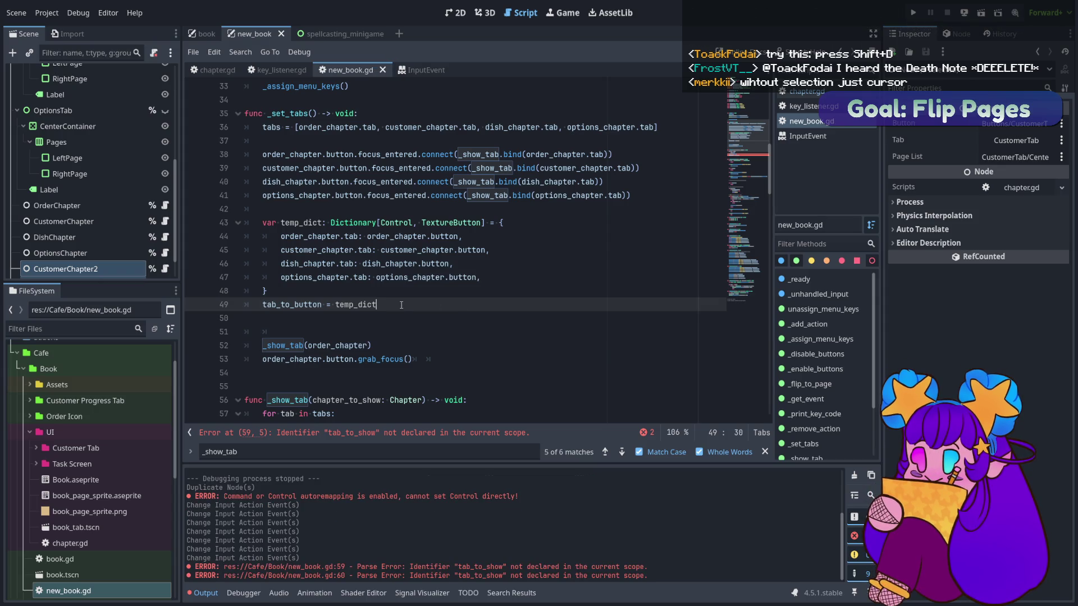
# - Remove .tab from the order, customer, dish and options chapter binds on lines 38–41
pyautogui.click(587, 154)
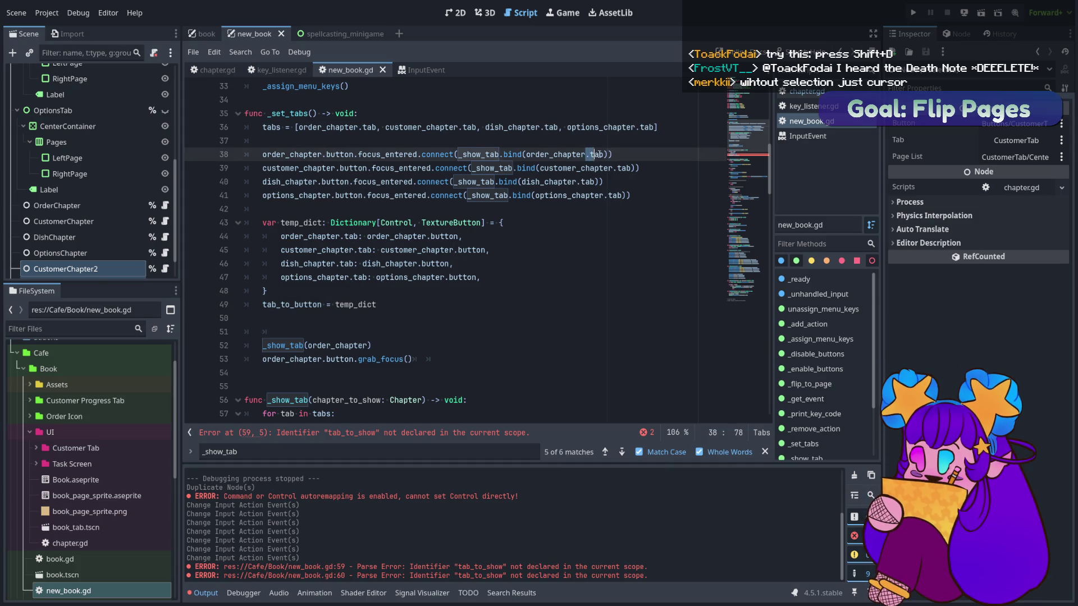
pyautogui.press('Delete')
pyautogui.press('Delete')
pyautogui.press('Delete')
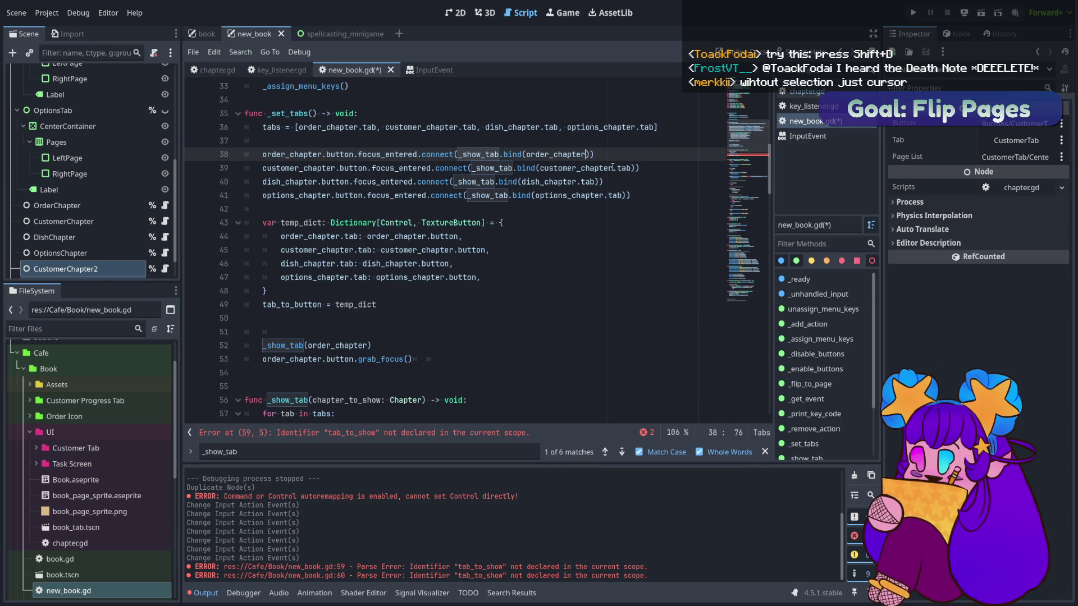
pyautogui.click(610, 168)
pyautogui.press('Delete')
pyautogui.press('Delete')
pyautogui.press('Delete')
pyautogui.click(579, 182)
pyautogui.press('Delete')
pyautogui.press('Delete')
pyautogui.press('Delete')
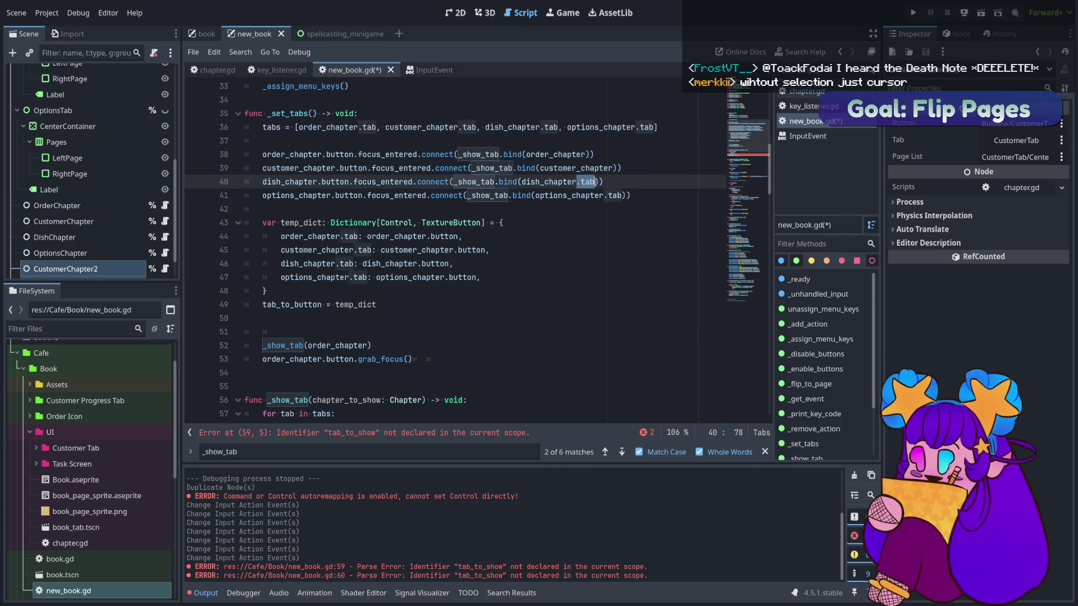
pyautogui.moveTo(604, 195); pyautogui.dragTo(623, 195)
pyautogui.press('Delete')
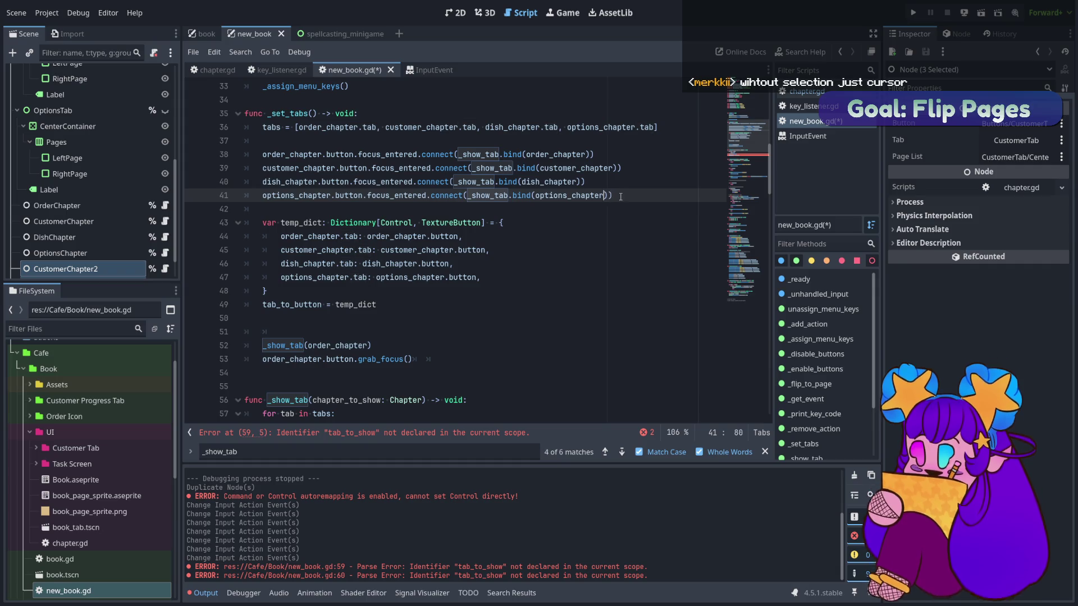
# - On line 59, replace tab_to_show with chapter_to_show.tab
pyautogui.scroll(-5, 744, 163)
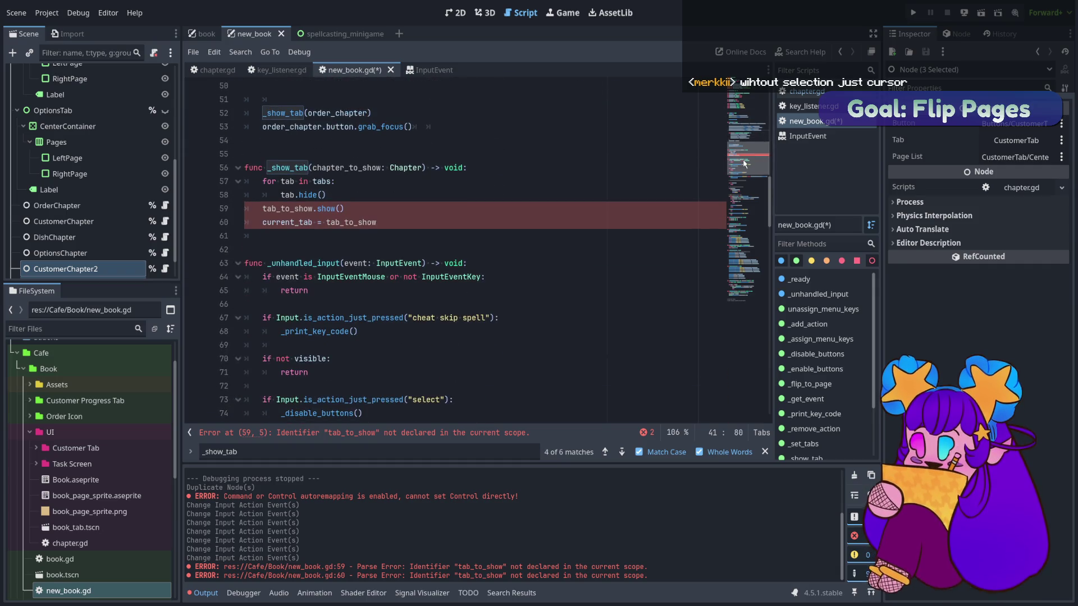
pyautogui.scroll(1, 407, 171)
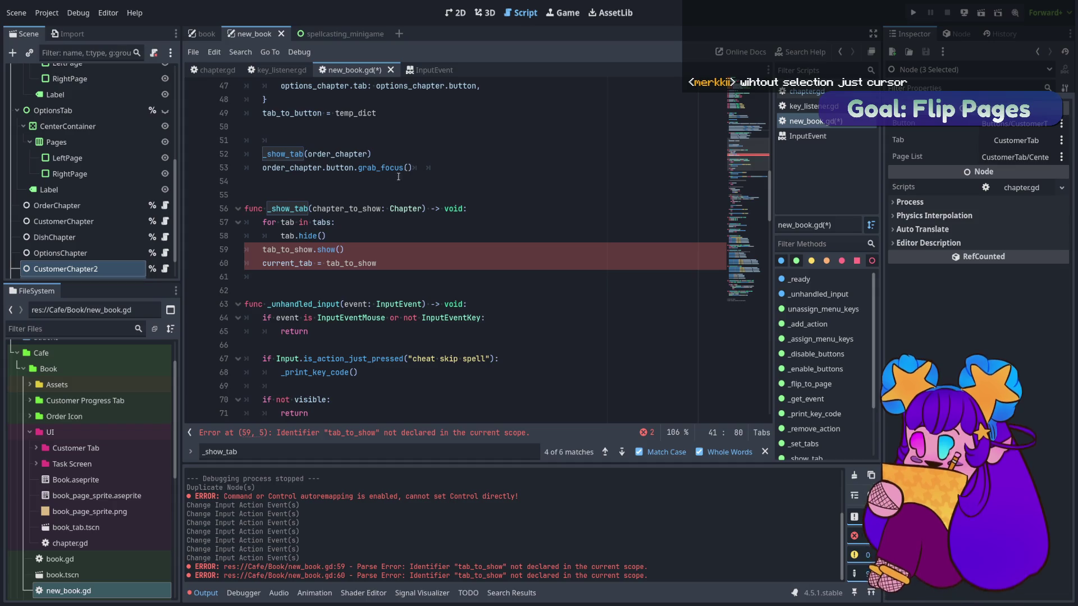
pyautogui.doubleClick(300, 250)
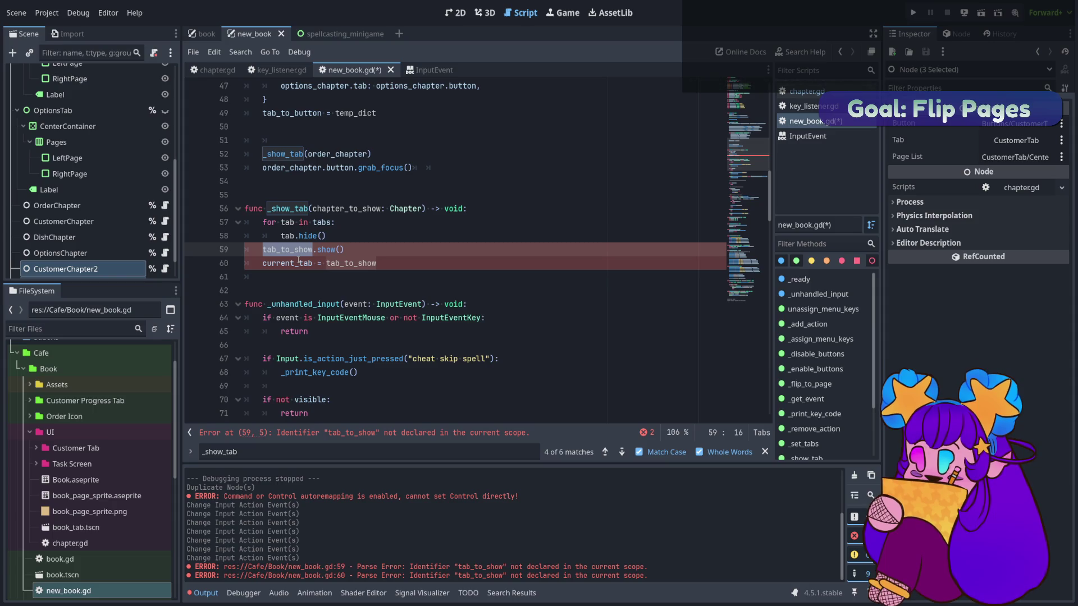
pyautogui.doubleClick(336, 209)
pyautogui.hotkey('ctrl', 'c')
pyautogui.doubleClick(289, 250)
pyautogui.hotkey('ctrl', 'v')
pyautogui.write('.tab')
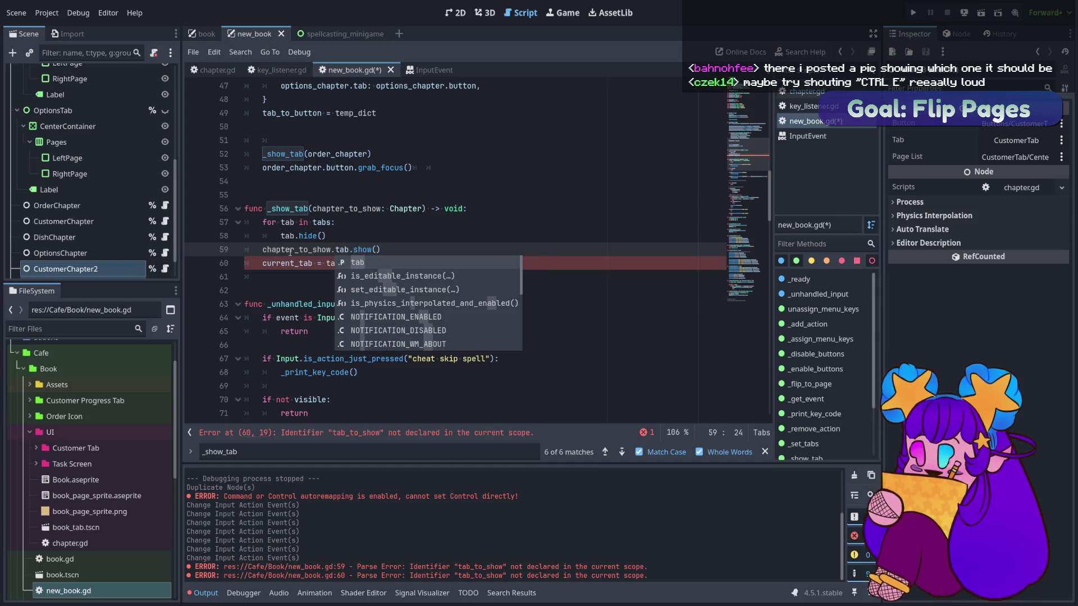
# - On line 60, assign chapter_to_show instead of tab_to_show, and save
pyautogui.doubleClick(362, 266)
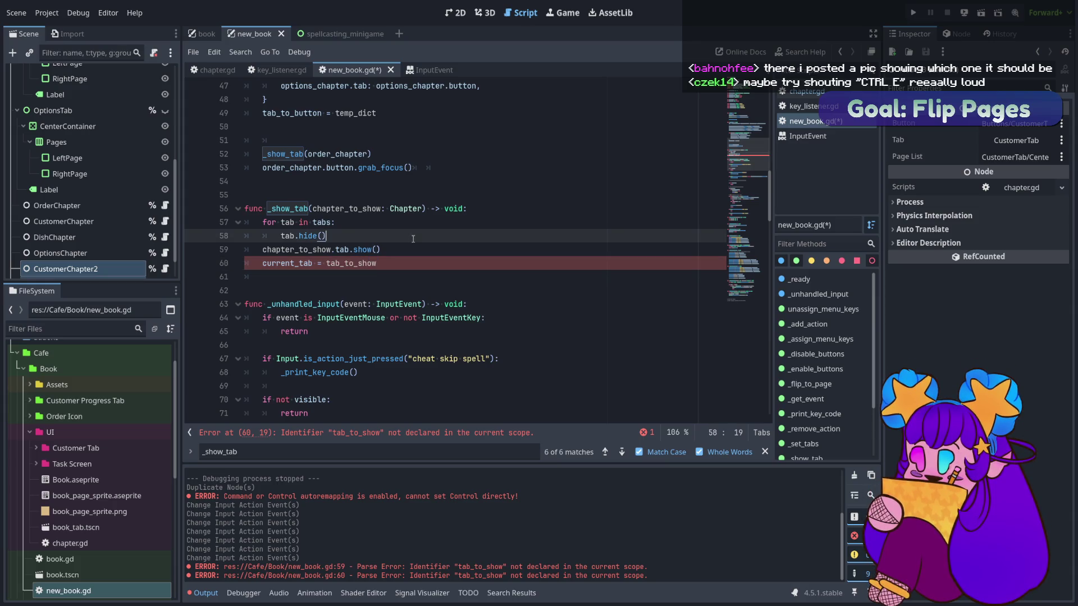
pyautogui.doubleClick(297, 249)
pyautogui.doubleClick(356, 263)
pyautogui.hotkey('ctrl', 'v')
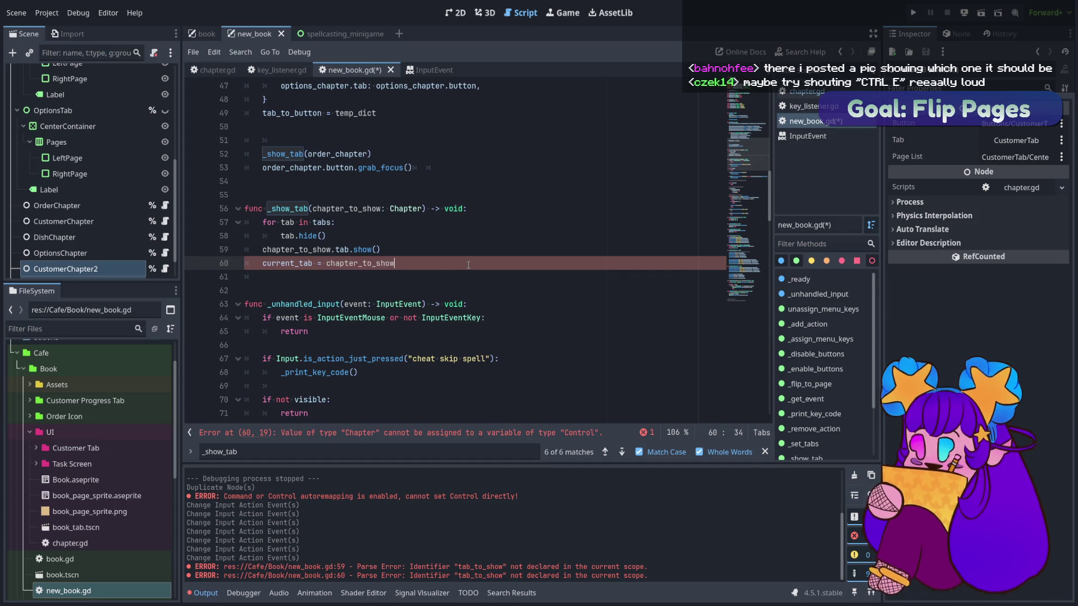
pyautogui.hotkey('ctrl', 's')
# - Rename line 60's assignment target from current_tab to current_chapter
pyautogui.doubleClick(286, 263)
pyautogui.write('current_ch')
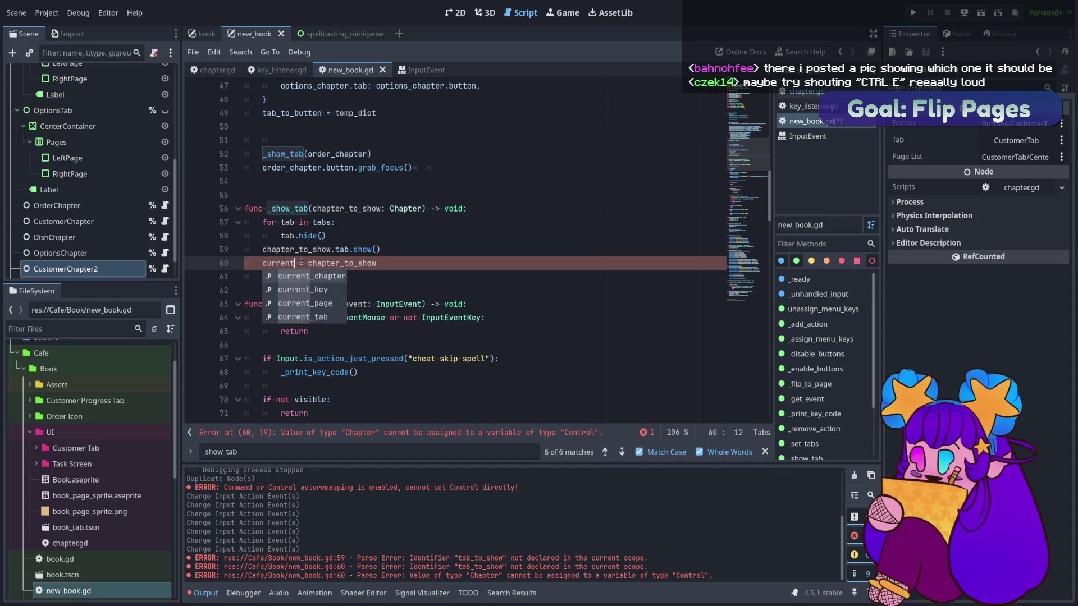
pyautogui.press('Return')
pyautogui.click(387, 249)
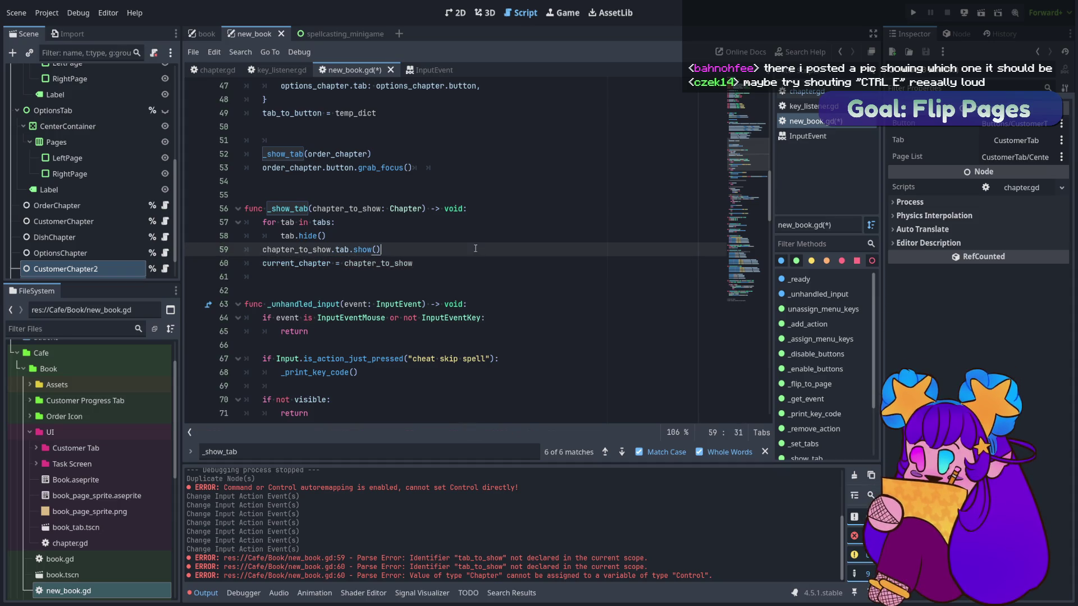
pyautogui.scroll(15, 349, 249)
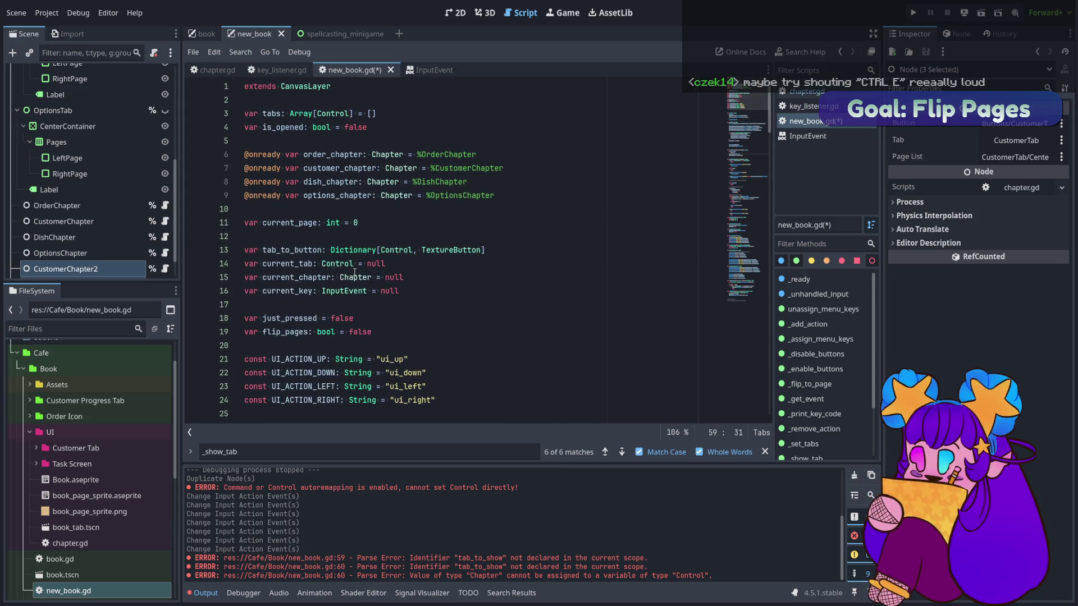
# - Delete the 'var current_tab: Control = null' declaration and save the script
pyautogui.moveTo(385, 263); pyautogui.dragTo(225, 268)
pyautogui.press('BackSpace')
pyautogui.press('BackSpace')
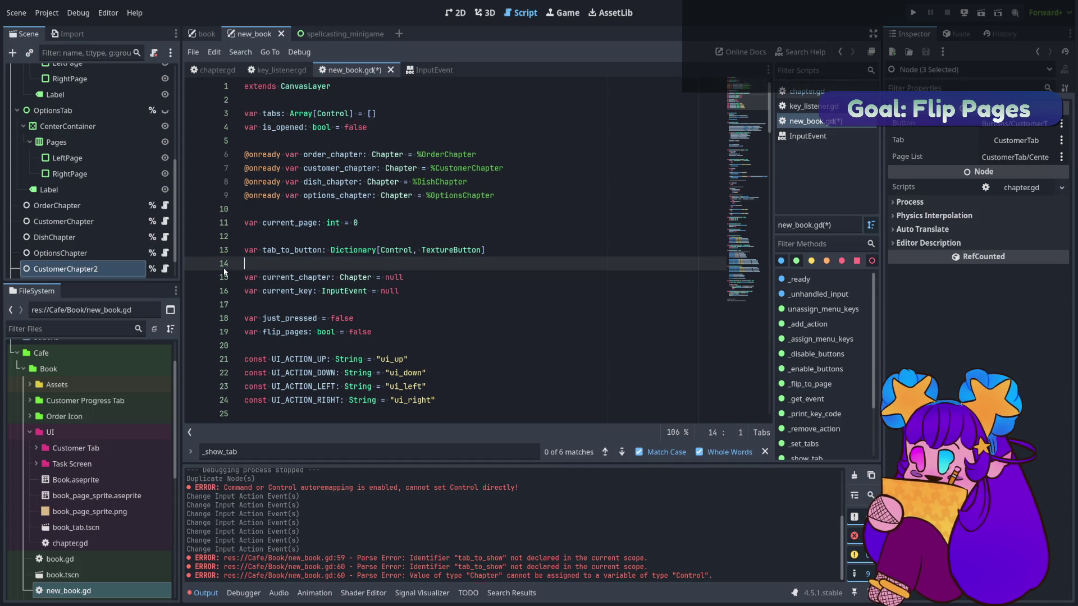
pyautogui.click(365, 304)
pyautogui.hotkey('ctrl', 's')
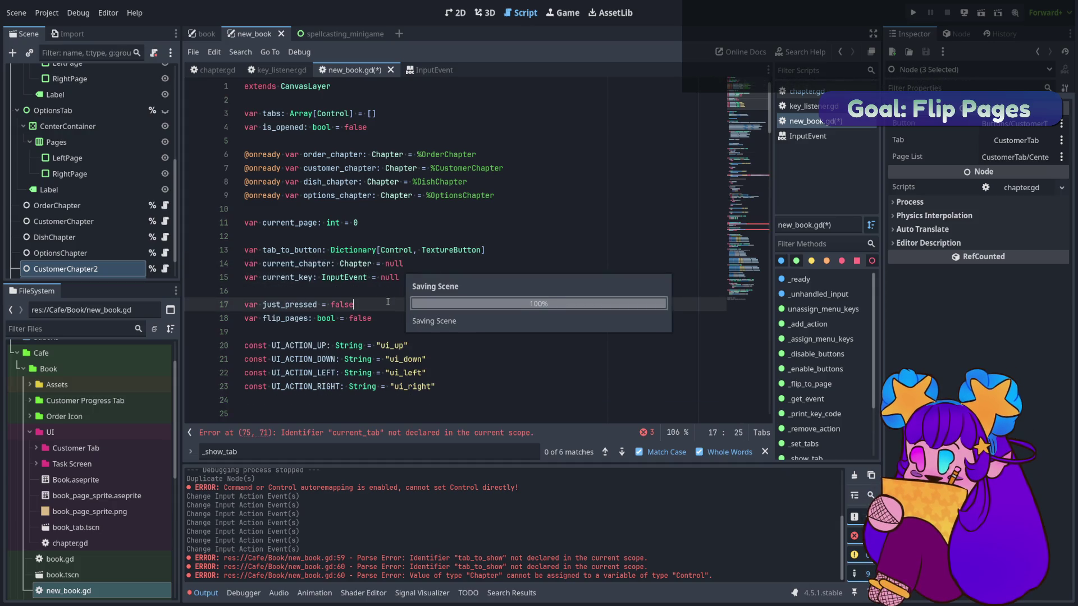
# - On line 75, replace tab_to_button[current_tab] with current_chapter.button
pyautogui.scroll(-3, 752, 129)
pyautogui.moveTo(752, 129); pyautogui.dragTo(749, 179)
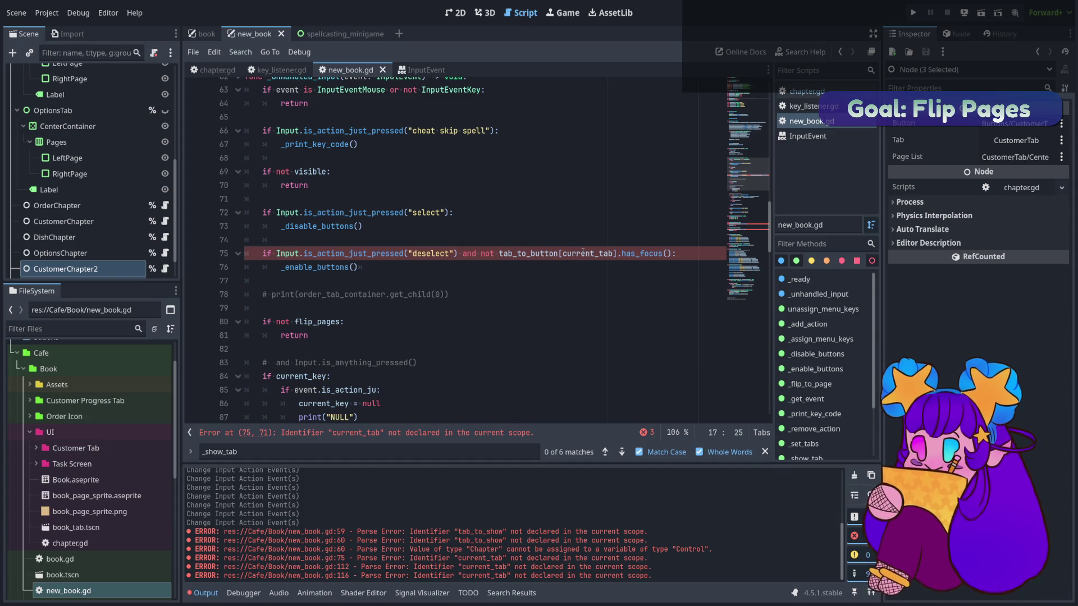
pyautogui.doubleClick(583, 252)
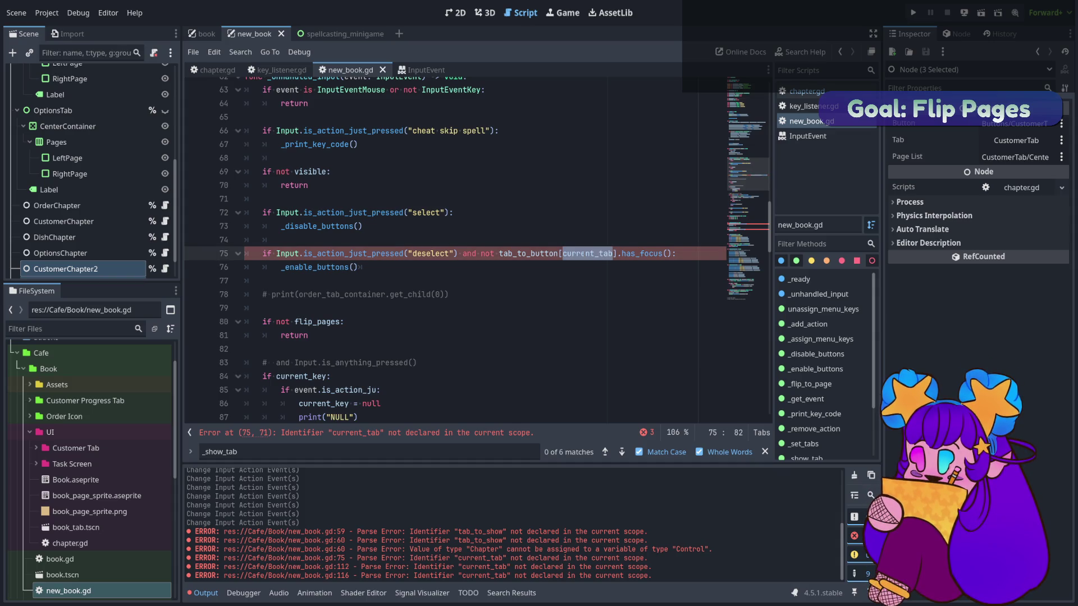
pyautogui.hotkey('ctrl', 'space')
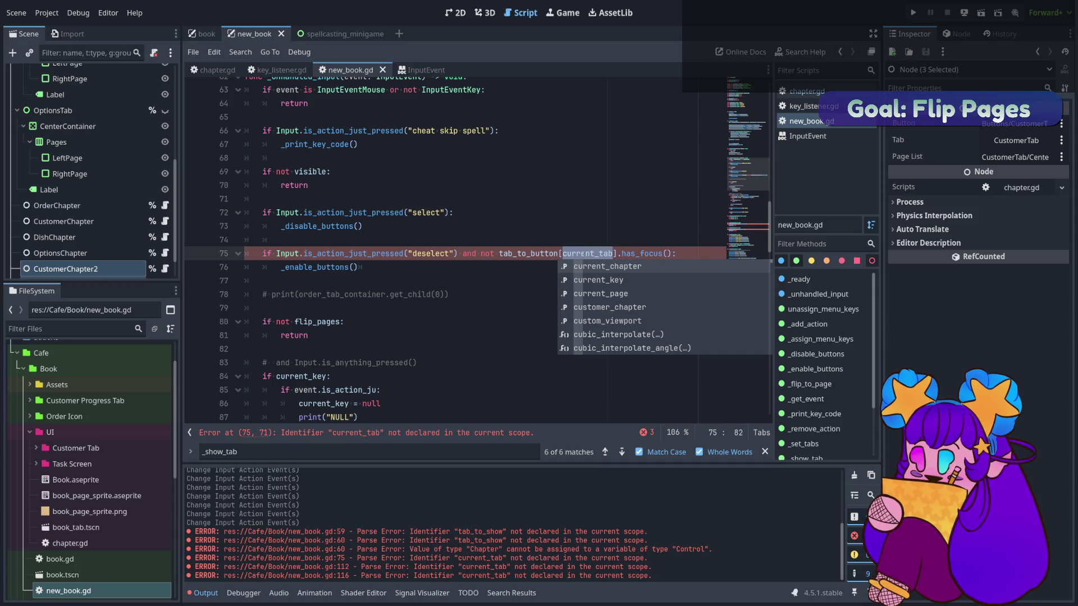
pyautogui.press('Escape')
pyautogui.hotkey('ctrl', 'shift', 'Left')
pyautogui.hotkey('ctrl', 'shift', 'Left')
pyautogui.hotkey('shift', 'Left')
pyautogui.hotkey('shift', 'Right')
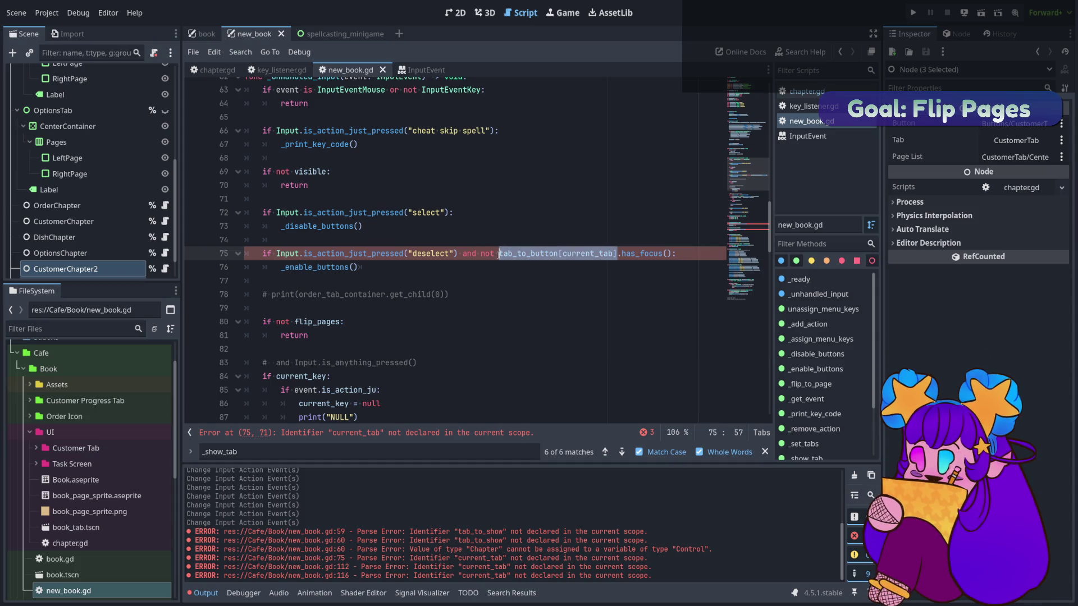
pyautogui.write('curr')
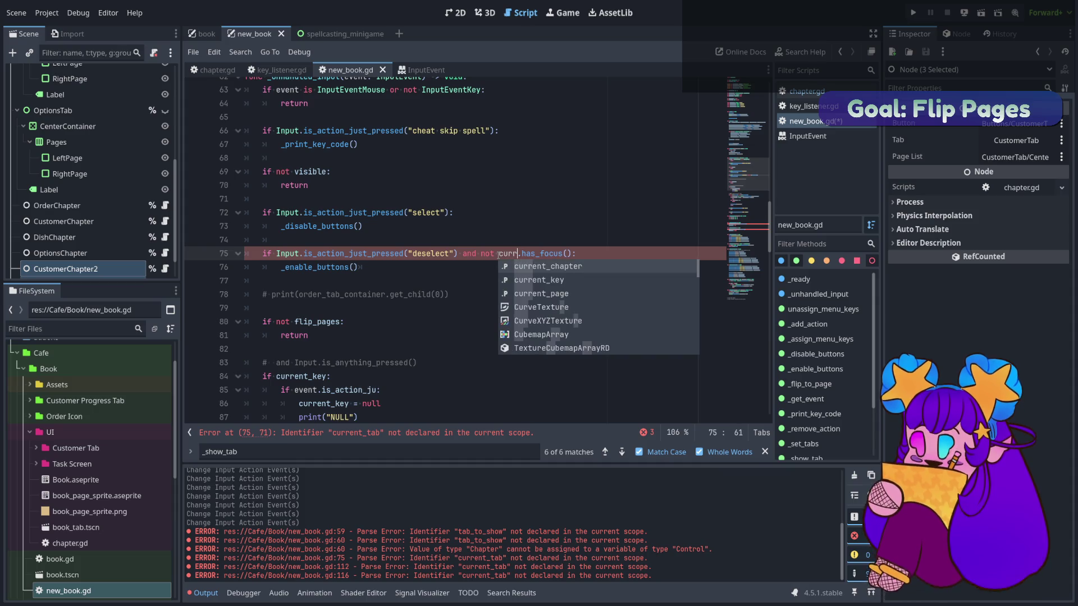
pyautogui.press('Return')
pyautogui.write('.buttio')
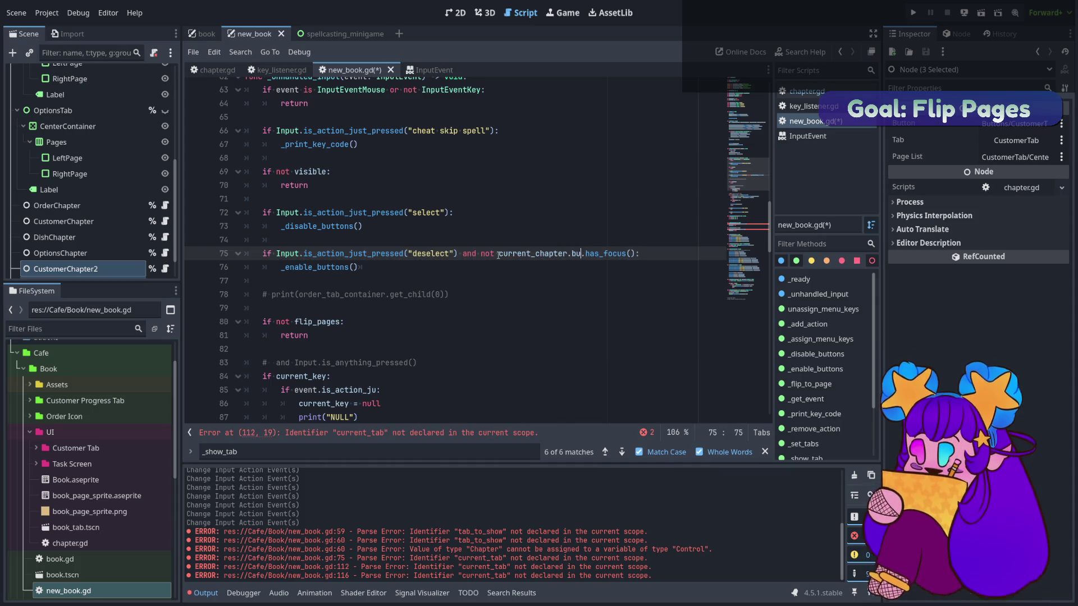
pyautogui.press('BackSpace')
pyautogui.press('BackSpace')
# - Finish typing current_chapter.button on line 75 and select it for copying
pyautogui.write('on')
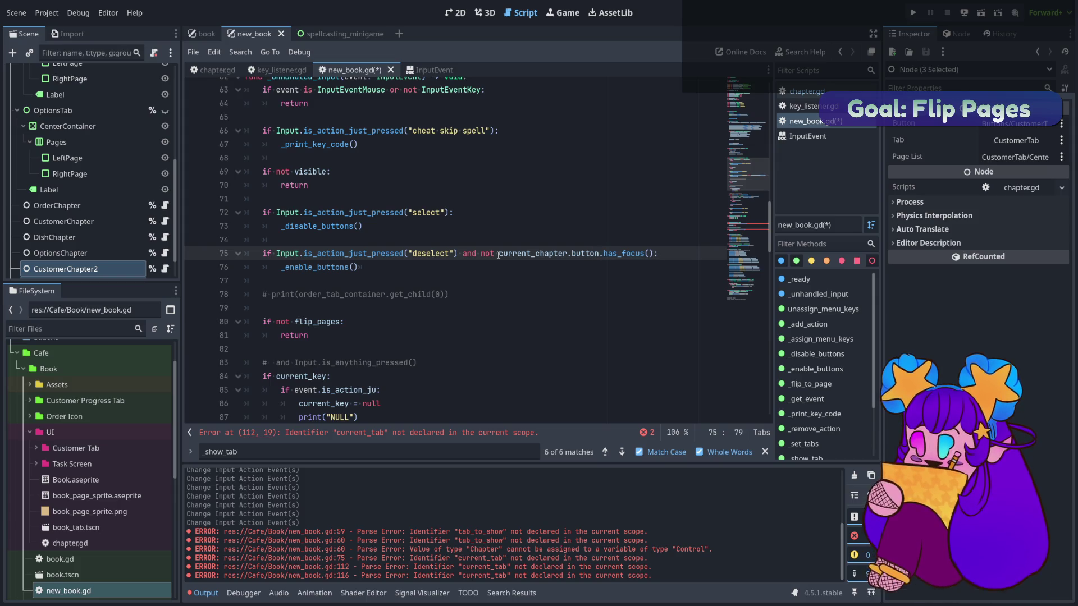
pyautogui.click(740, 228)
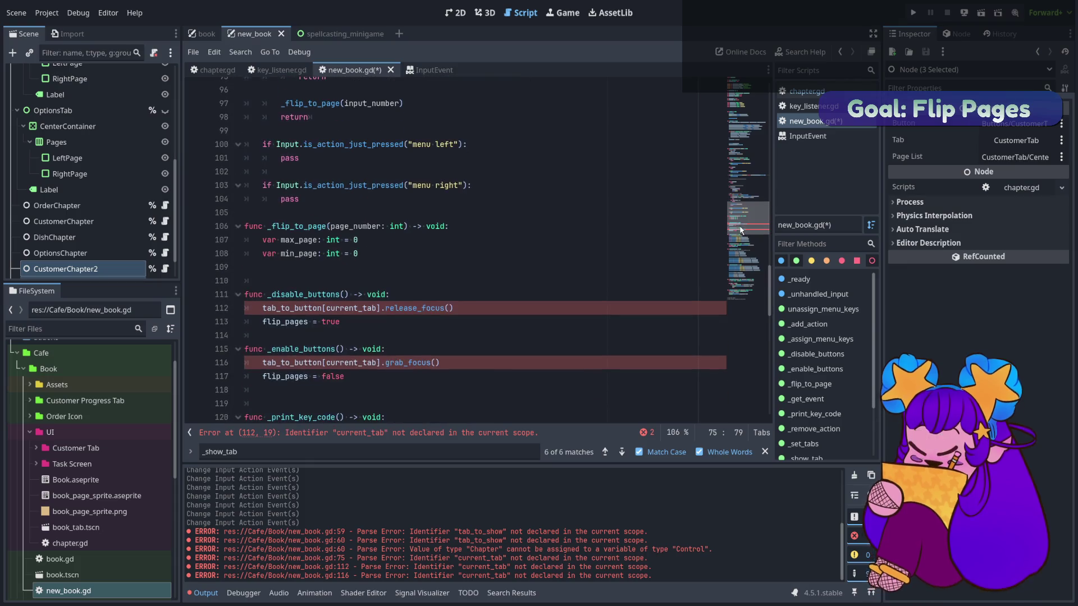
pyautogui.scroll(-1, 690, 272)
pyautogui.scroll(13, 406, 276)
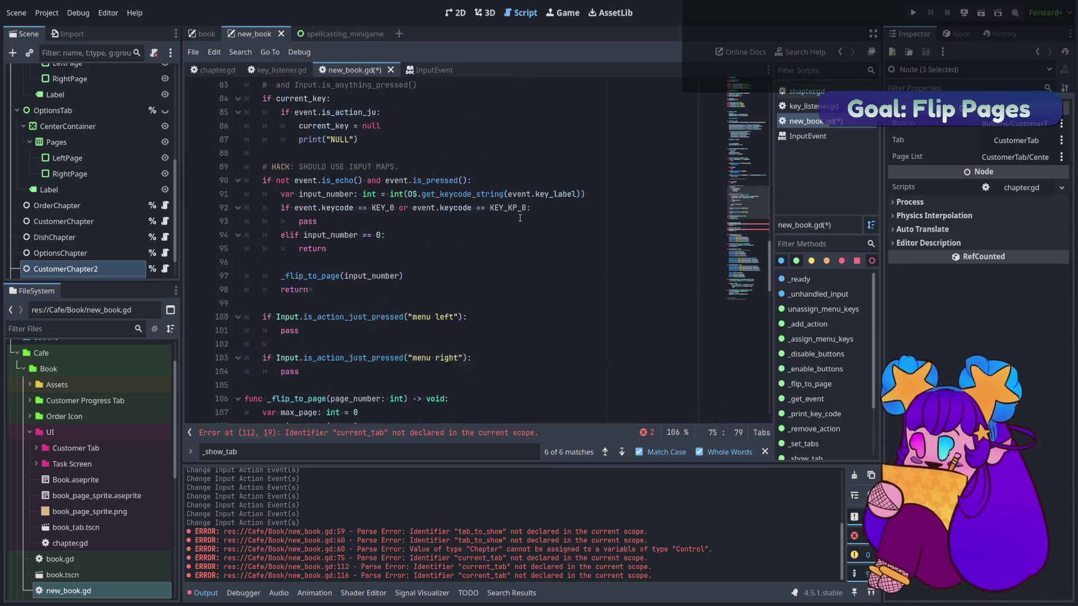
pyautogui.moveTo(500, 304); pyautogui.dragTo(600, 304)
pyautogui.hotkey('ctrl', 'c')
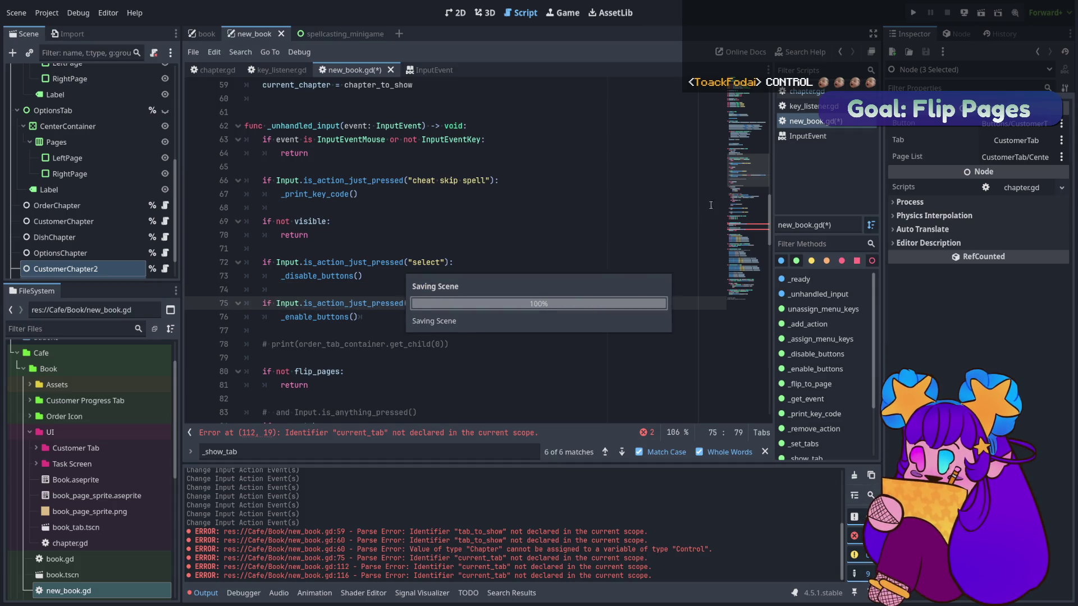
# - Paste current_chapter.button over tab_to_button[current_tab] on lines 112 and 116, then save
pyautogui.scroll(-14, 433, 272)
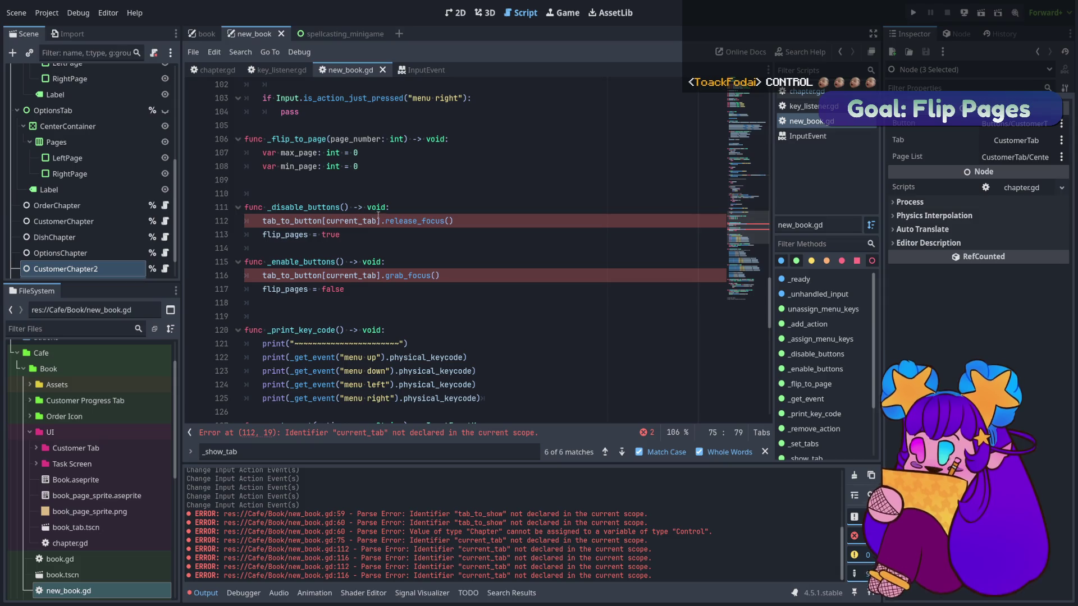
pyautogui.moveTo(378, 219); pyautogui.dragTo(262, 221)
pyautogui.hotkey('ctrl', 'v')
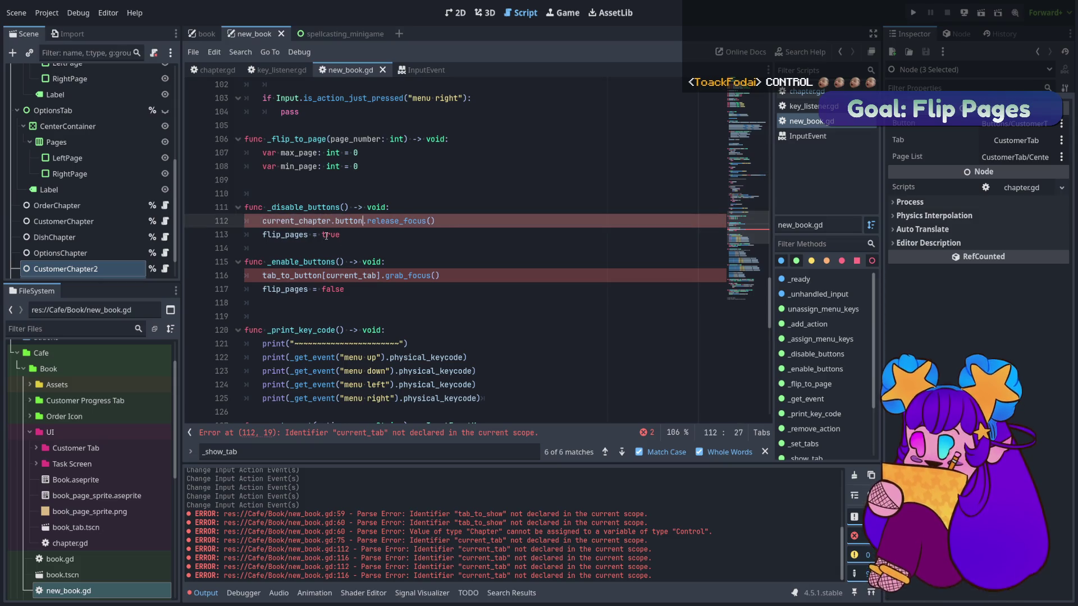
pyautogui.moveTo(384, 275); pyautogui.dragTo(263, 275)
pyautogui.hotkey('ctrl', 'v')
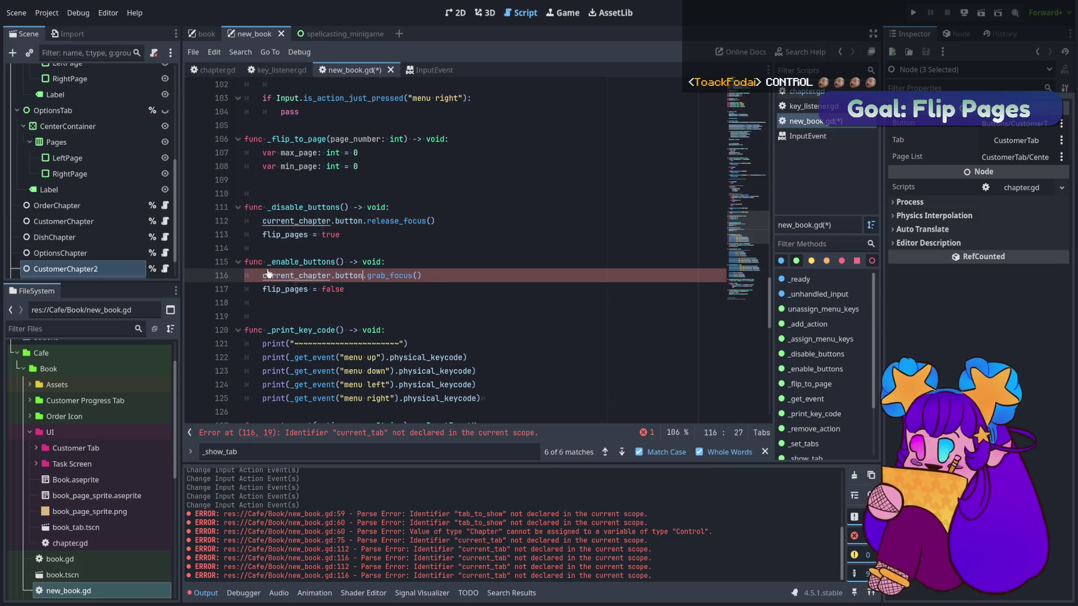
pyautogui.click(518, 253)
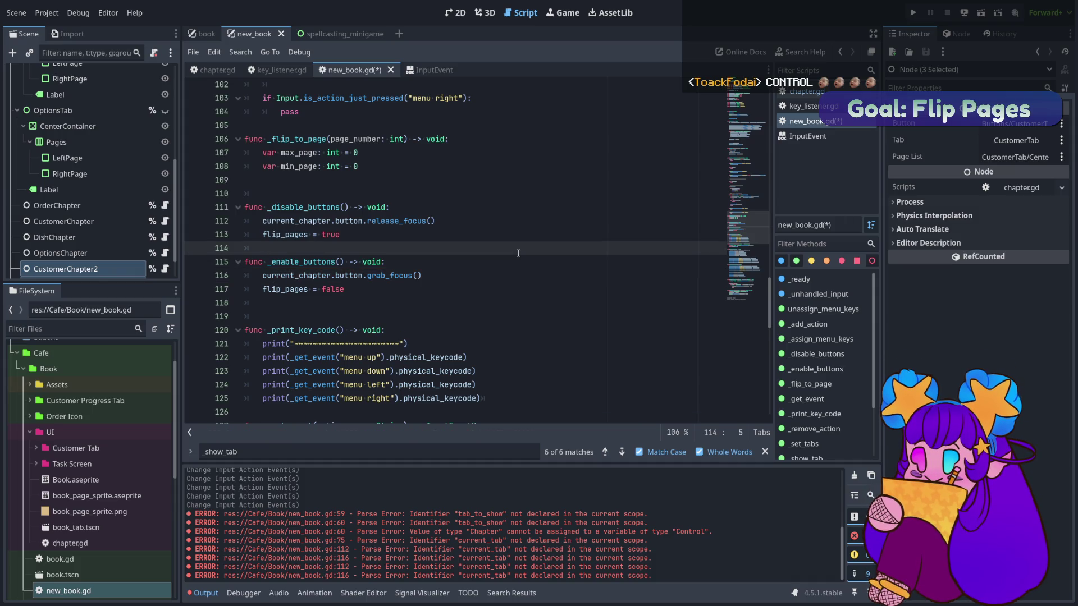
pyautogui.hotkey('ctrl', 's')
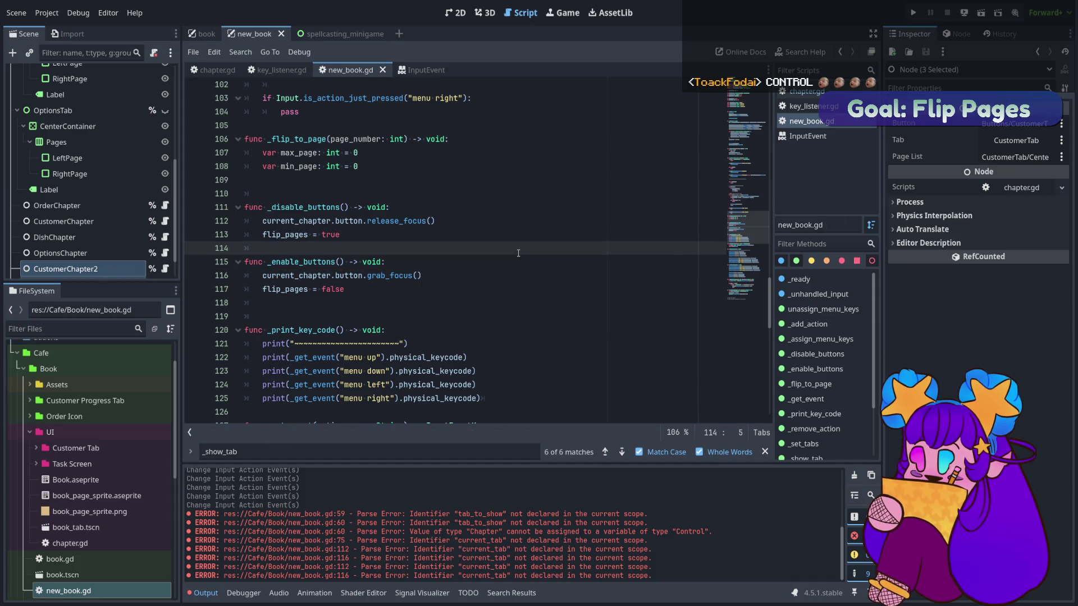
pyautogui.scroll(20, 749, 214)
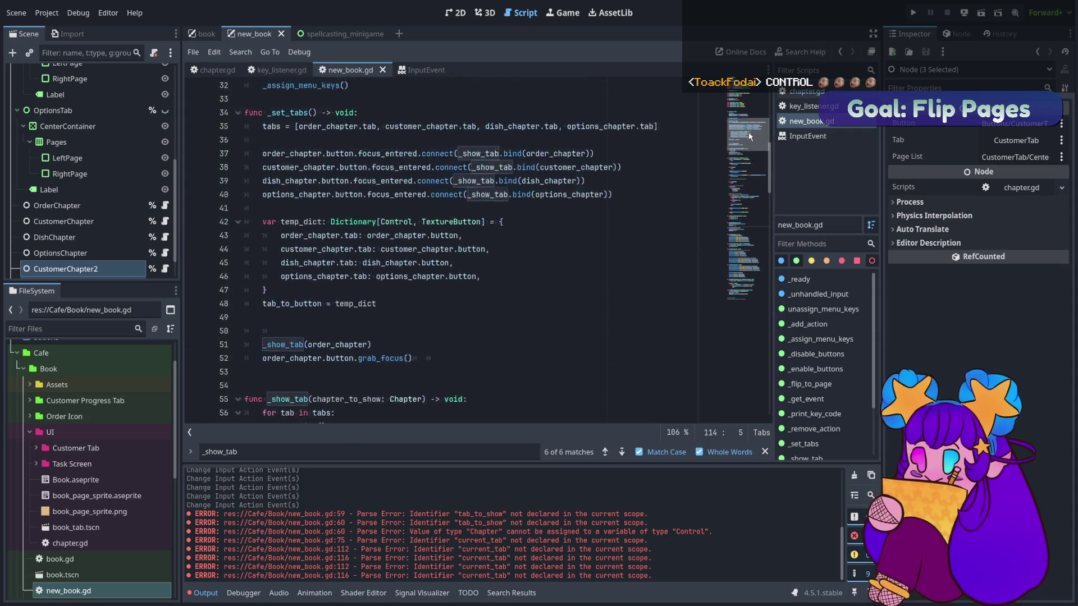
pyautogui.moveTo(764, 148)
pyautogui.mouseDown()
pyautogui.moveTo(763, 185)
pyautogui.moveTo(758, 158)
pyautogui.mouseUp()
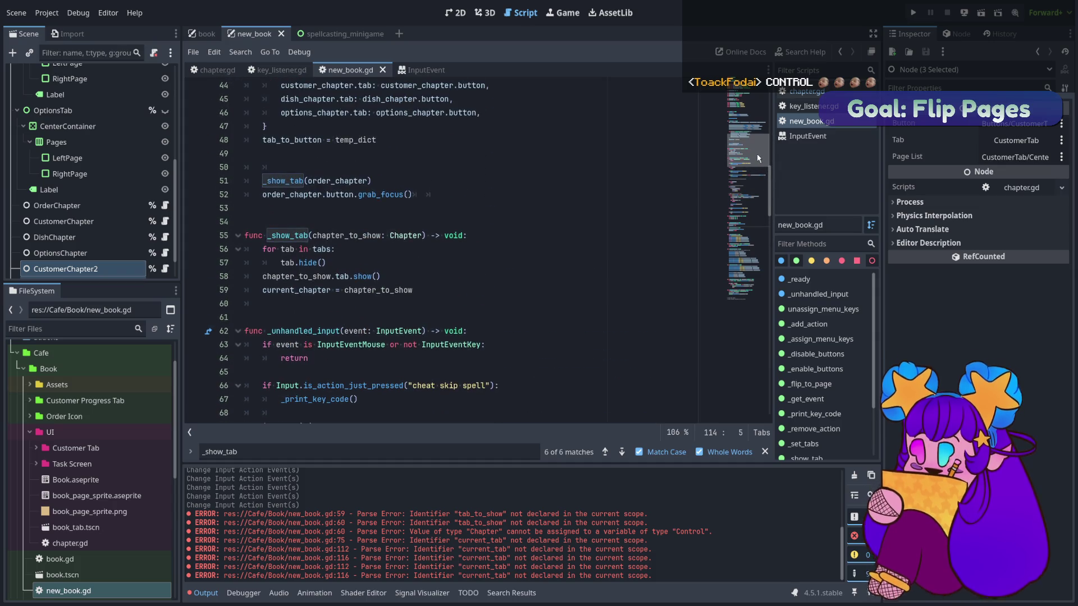
# - Set max_page on line 107 to current_chapter.page_list.get_child_count()
pyautogui.click(811, 384)
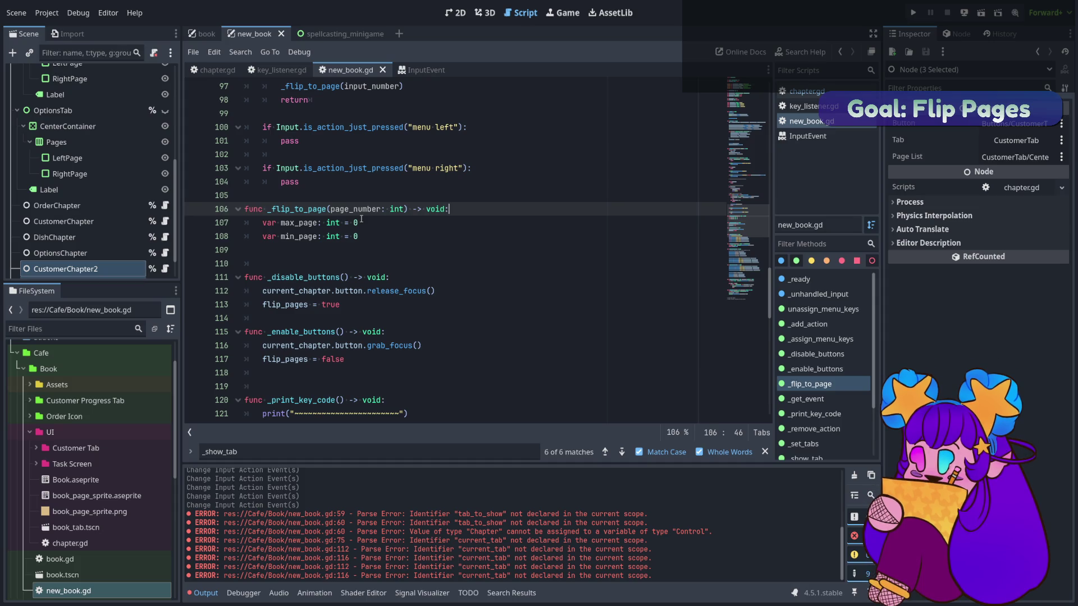
pyautogui.doubleClick(356, 222)
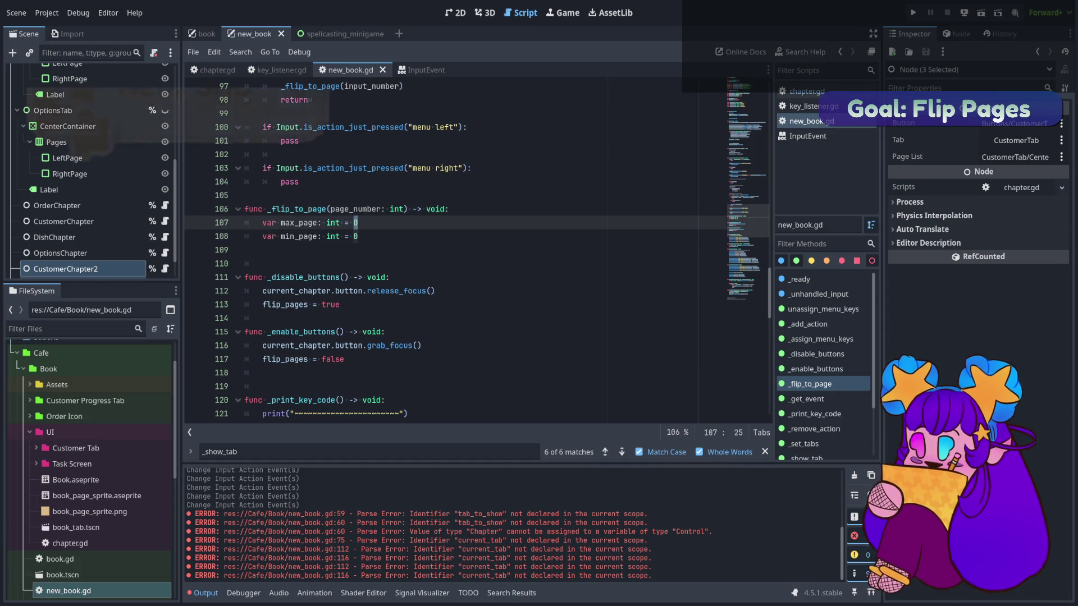
pyautogui.write('current_chapter')
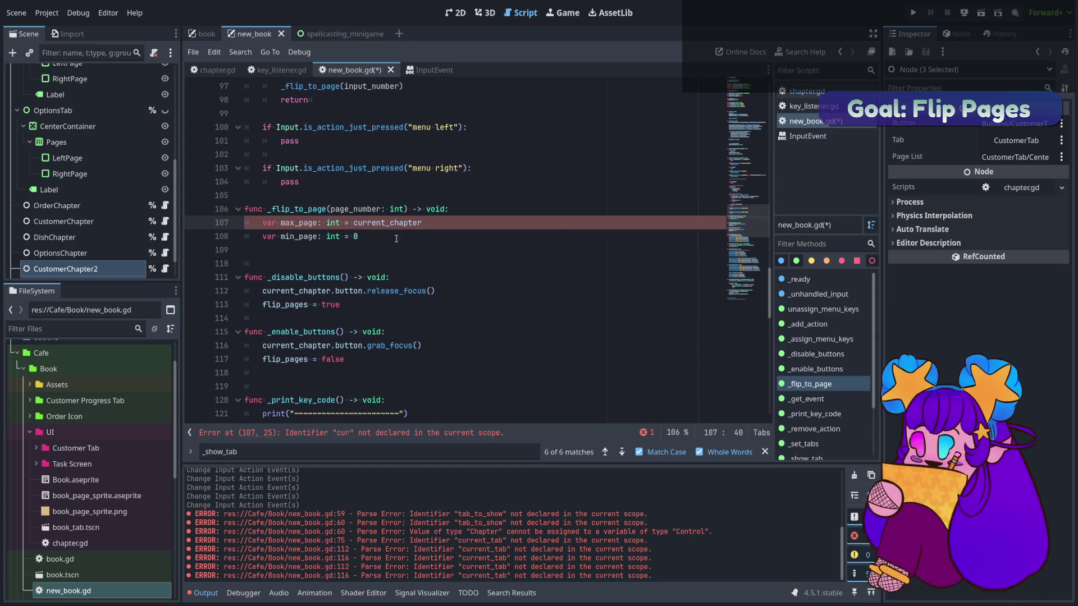
pyautogui.press('Return')
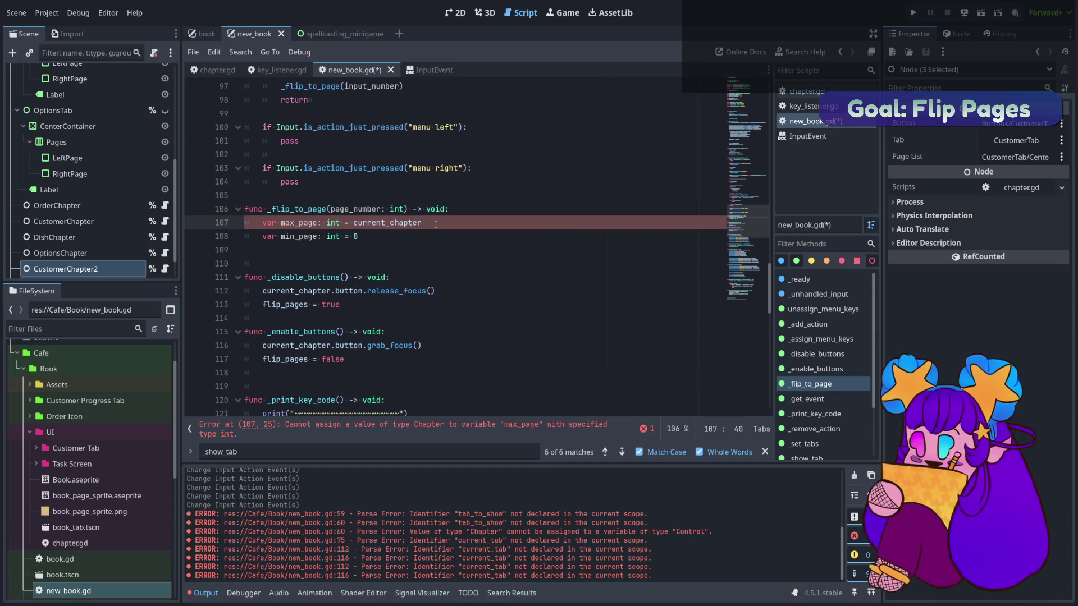
pyautogui.write('pa')
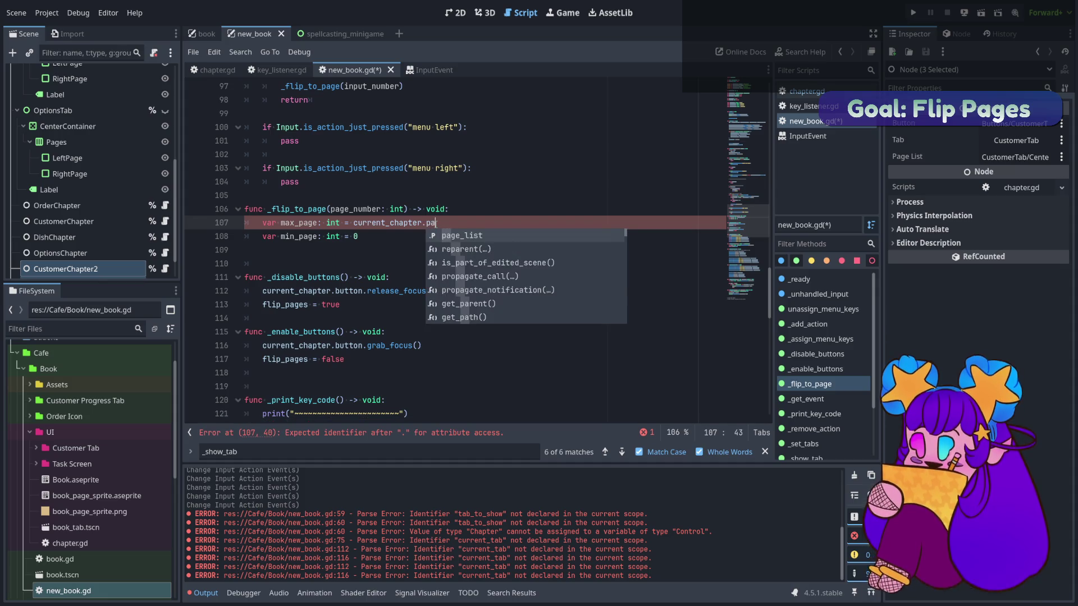
pyautogui.press('Return')
pyautogui.write('.')
pyautogui.write('get_ch')
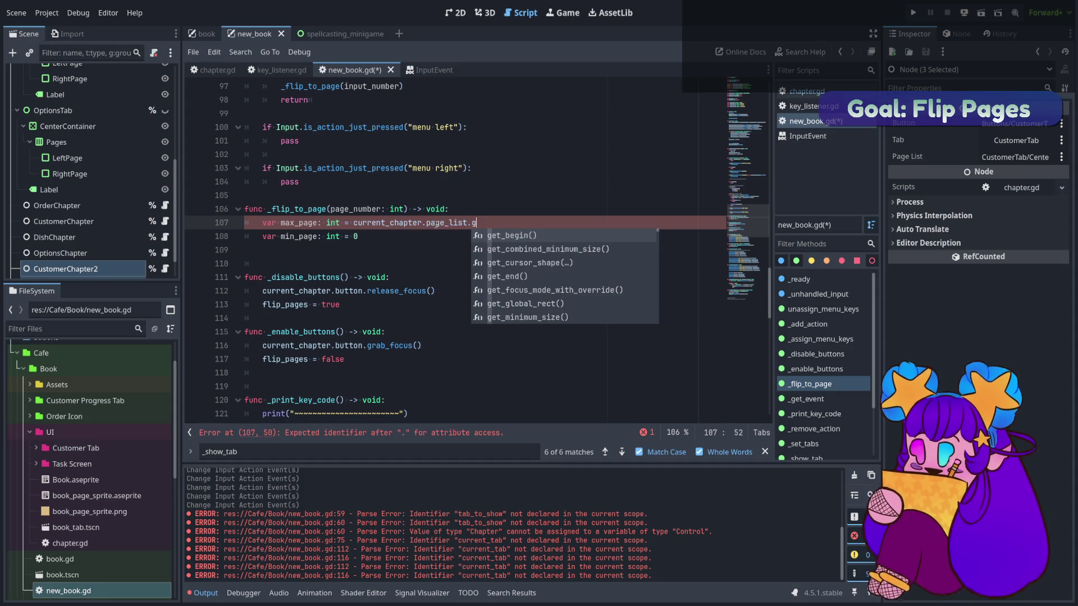
pyautogui.write('il')
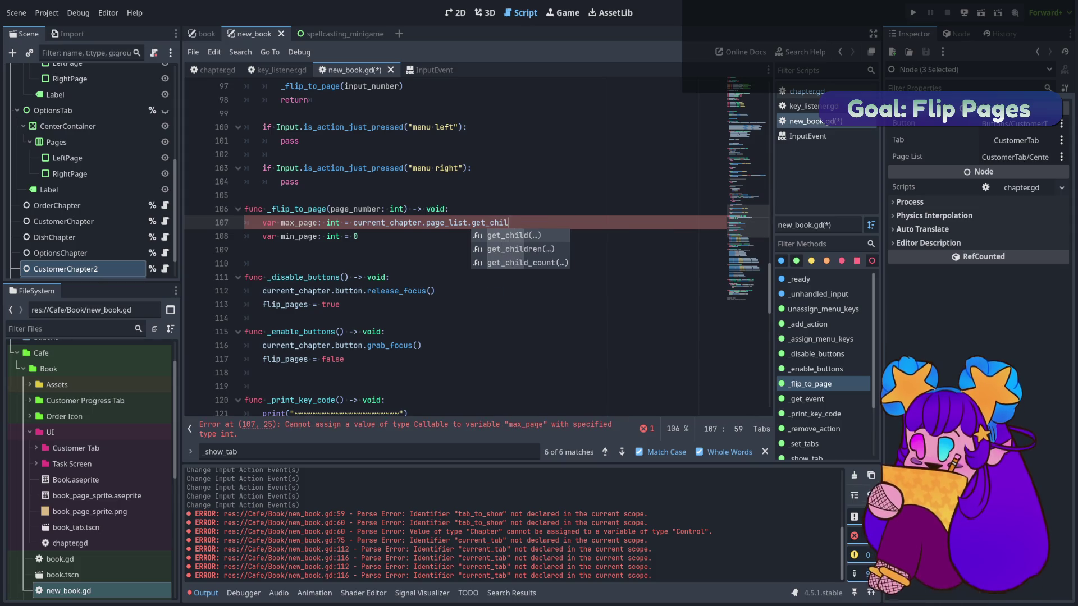
pyautogui.press('Escape')
pyautogui.press('Down')
pyautogui.press('Home')
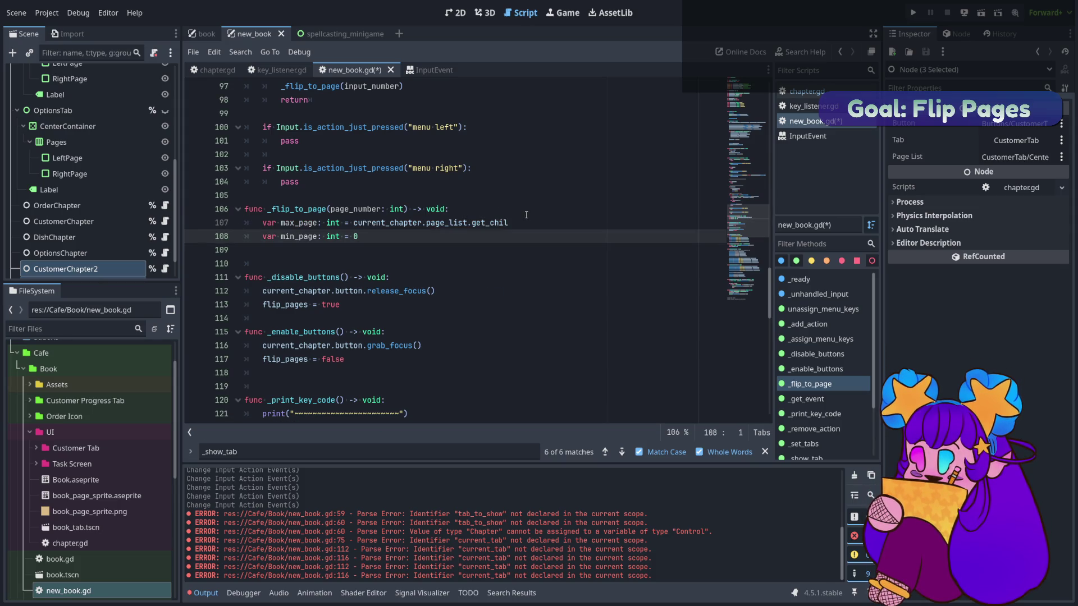
pyautogui.click(526, 223)
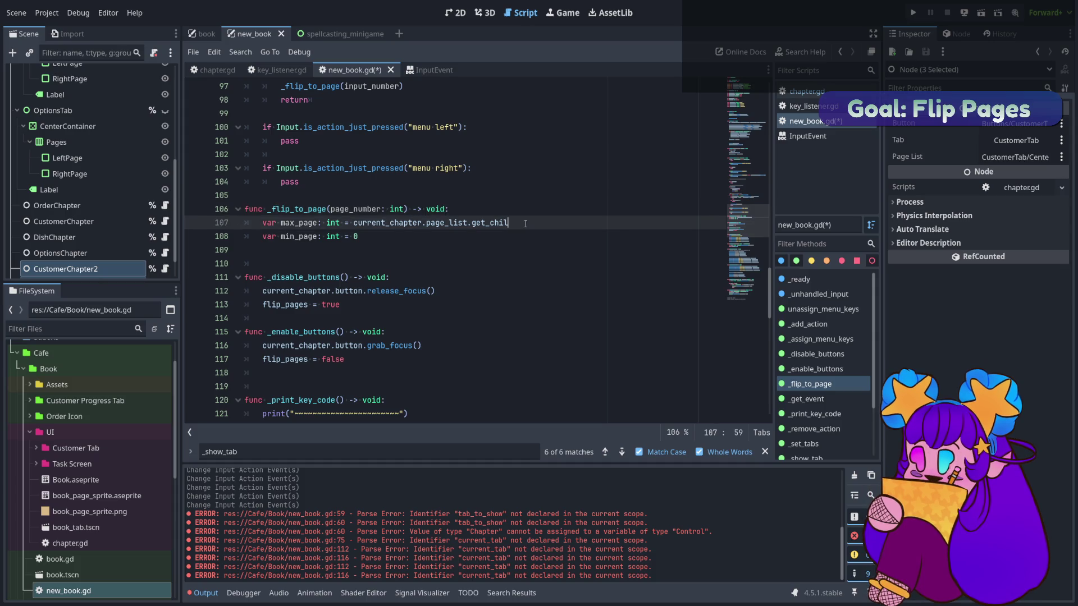
pyautogui.write('d')
pyautogui.press('Down')
pyautogui.press('Return')
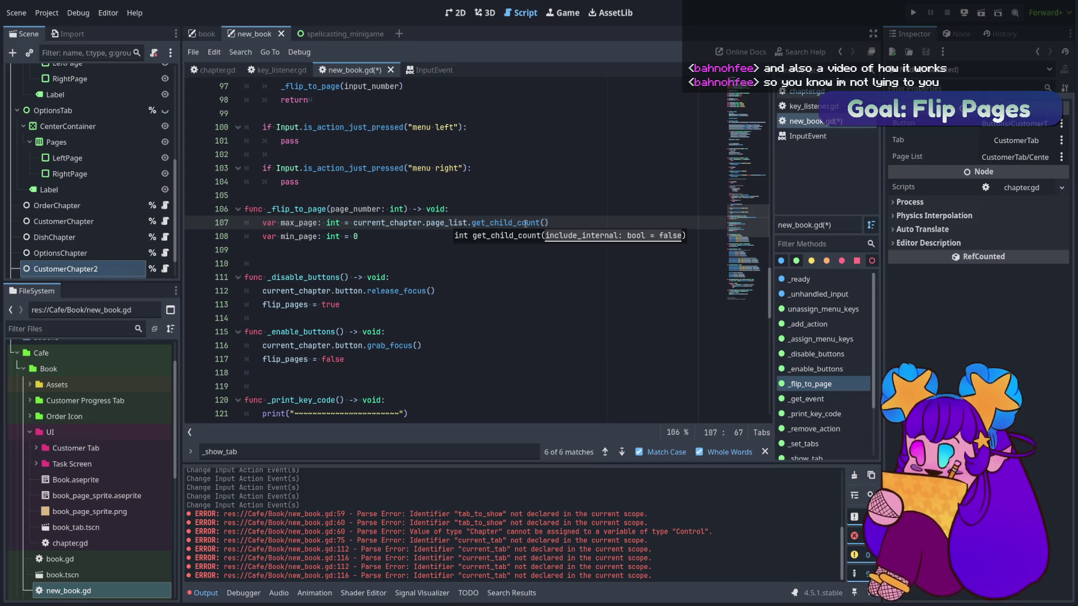
# - Test line duplication and multi-caret editing on the max_page/min_page lines, undo them, and save
pyautogui.click(560, 224)
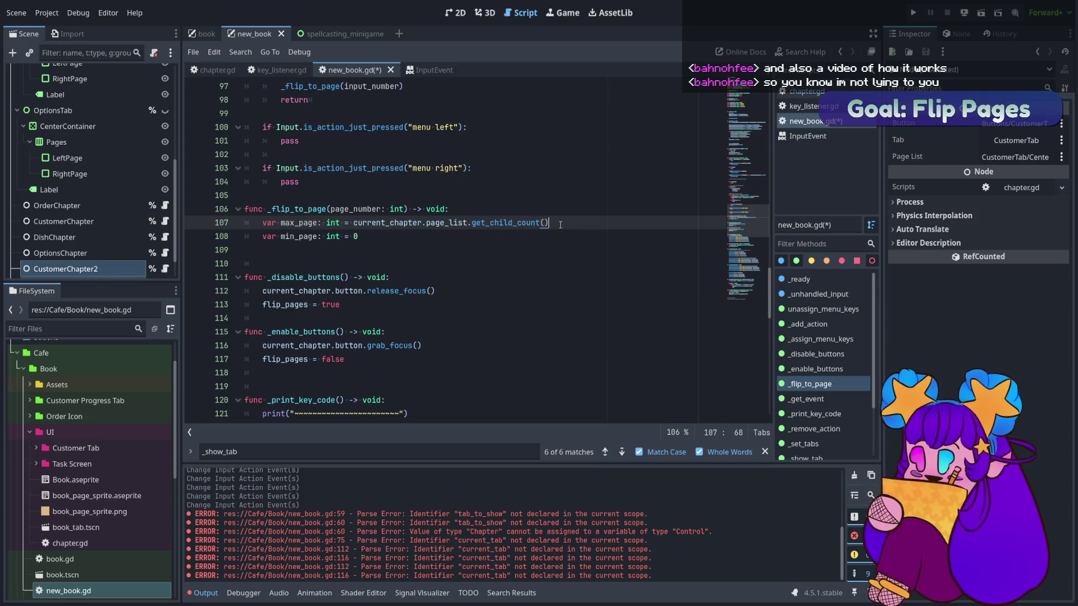
pyautogui.hotkey('ctrl', 'shift', 'd')
pyautogui.hotkey('ctrl', 'shift', 'd')
pyautogui.hotkey('ctrl', 'shift', 'd')
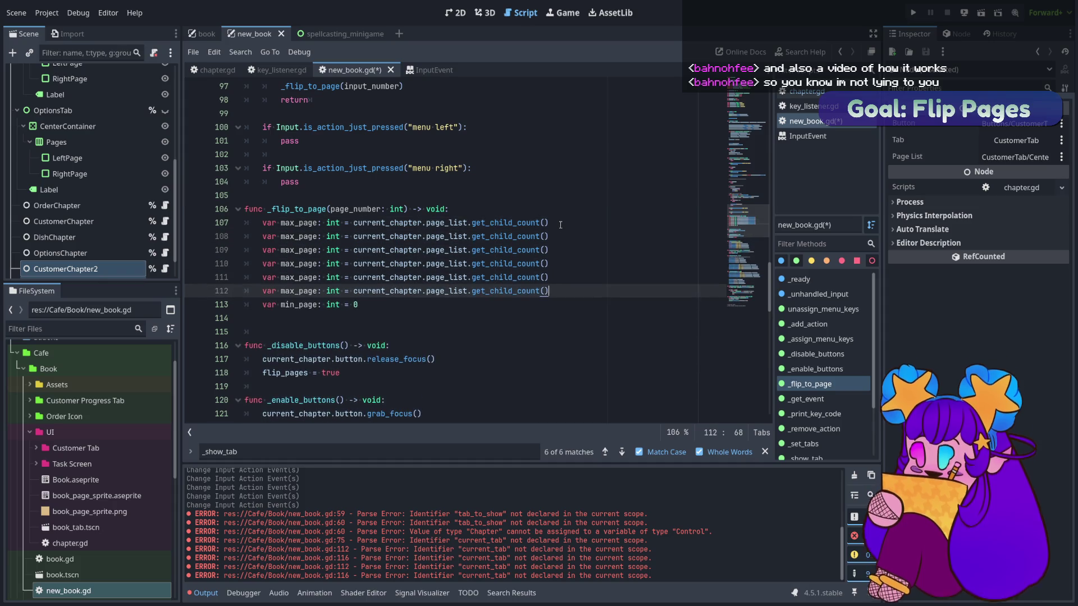
pyautogui.hotkey('ctrl', 'z')
pyautogui.hotkey('ctrl', 'z')
pyautogui.hotkey('ctrl', 'z')
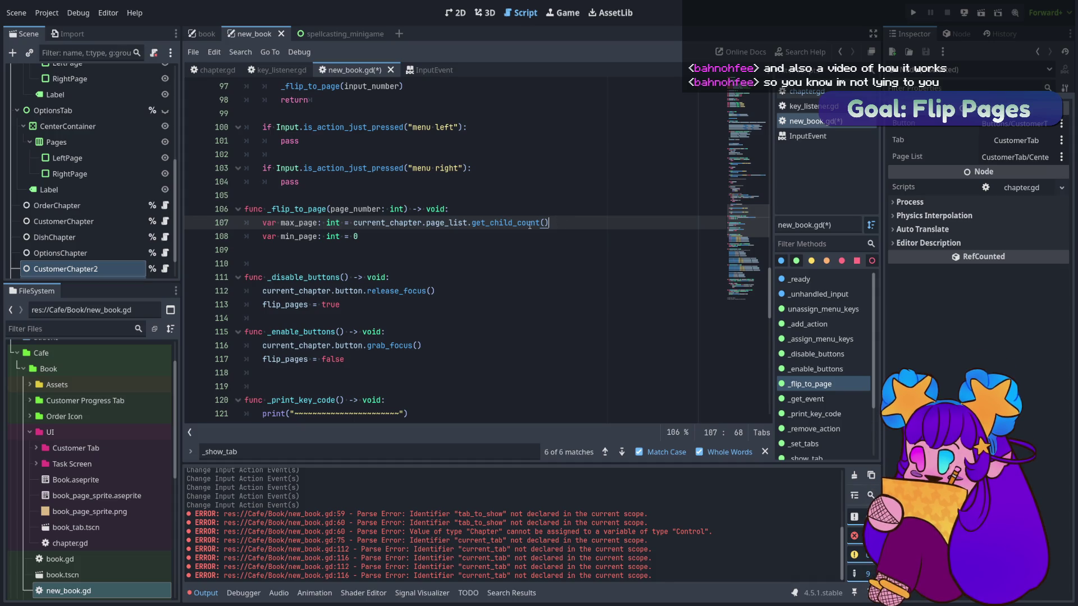
pyautogui.click(282, 225)
pyautogui.hotkey('shift', 'alt', 'Down')
pyautogui.write('titititit')
pyautogui.press('BackSpace')
pyautogui.press('BackSpace')
pyautogui.press('BackSpace')
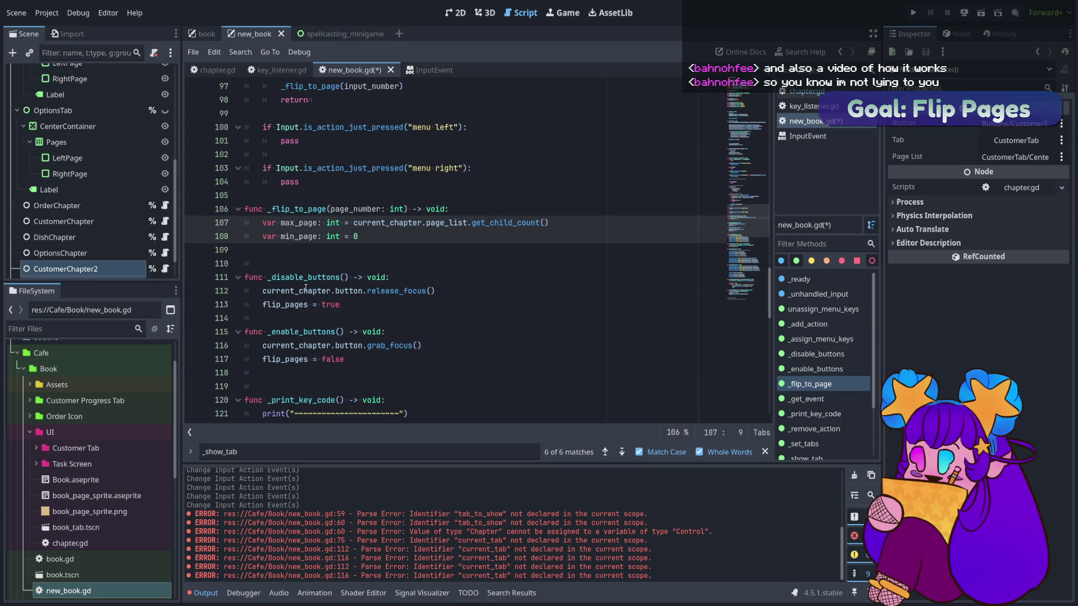
pyautogui.click(505, 243)
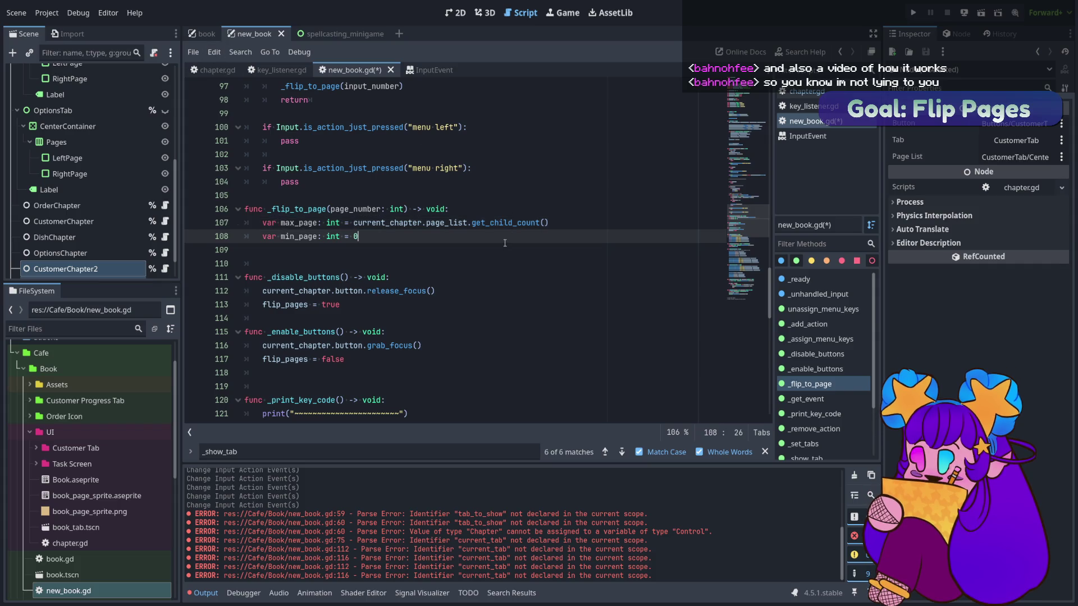
pyautogui.hotkey('ctrl', 's')
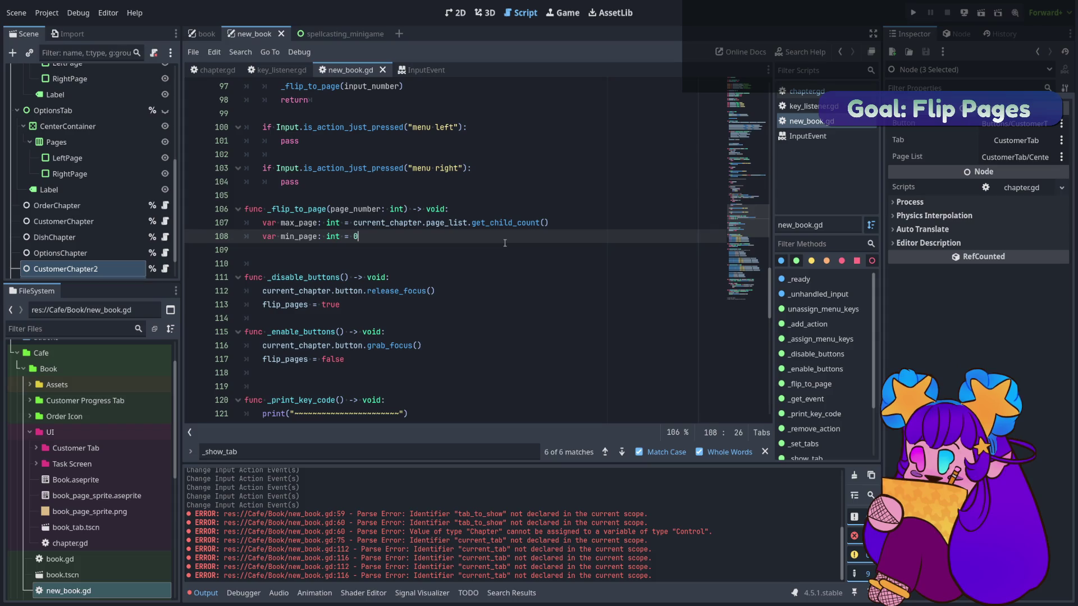
pyautogui.press('Return')
pyautogui.press('Return')
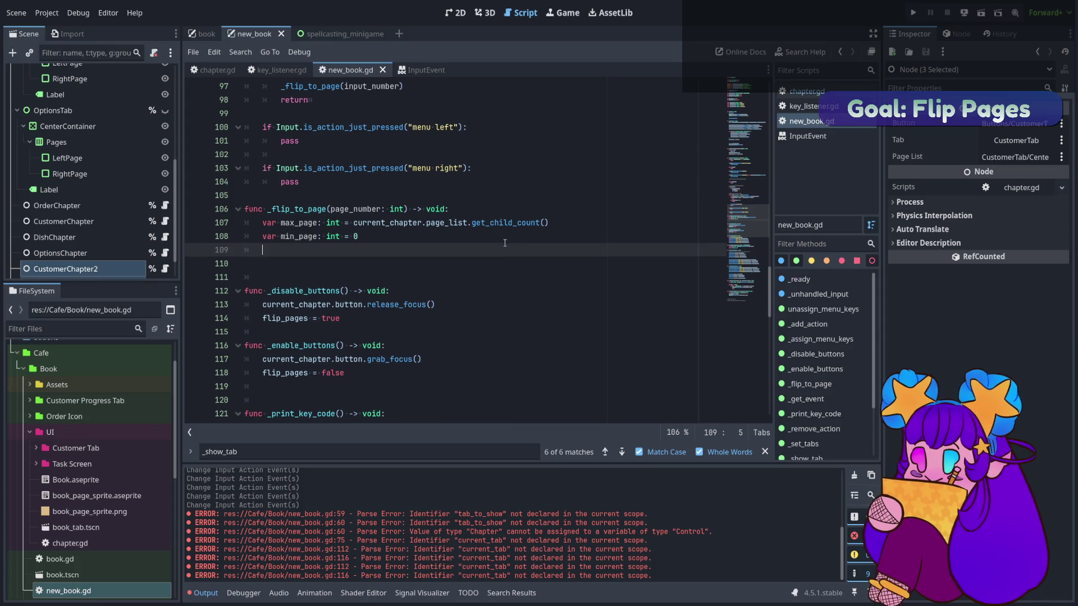
# - Write page_number = clampi(page_number, min_page, max_page) on line 110
pyautogui.write('var pa')
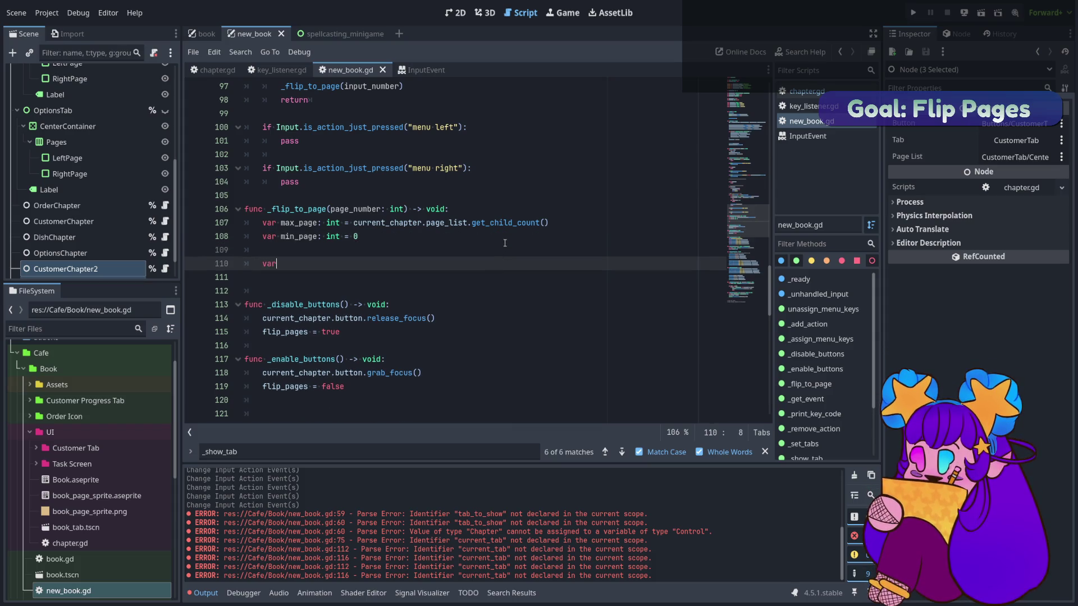
pyautogui.write('ge')
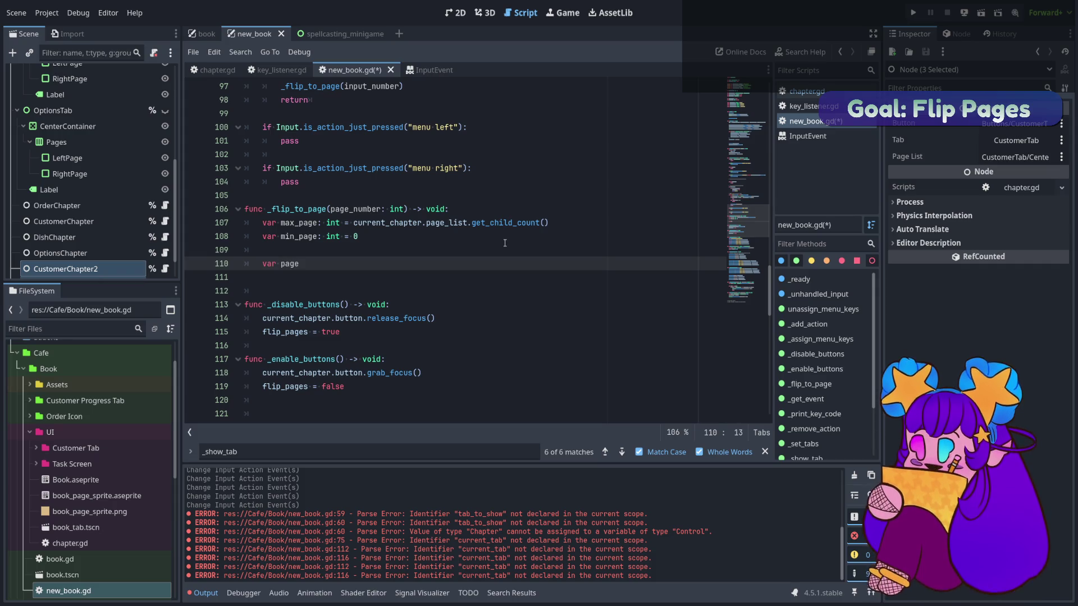
pyautogui.press('BackSpace')
pyautogui.press('BackSpace')
pyautogui.press('BackSpace')
pyautogui.write('page')
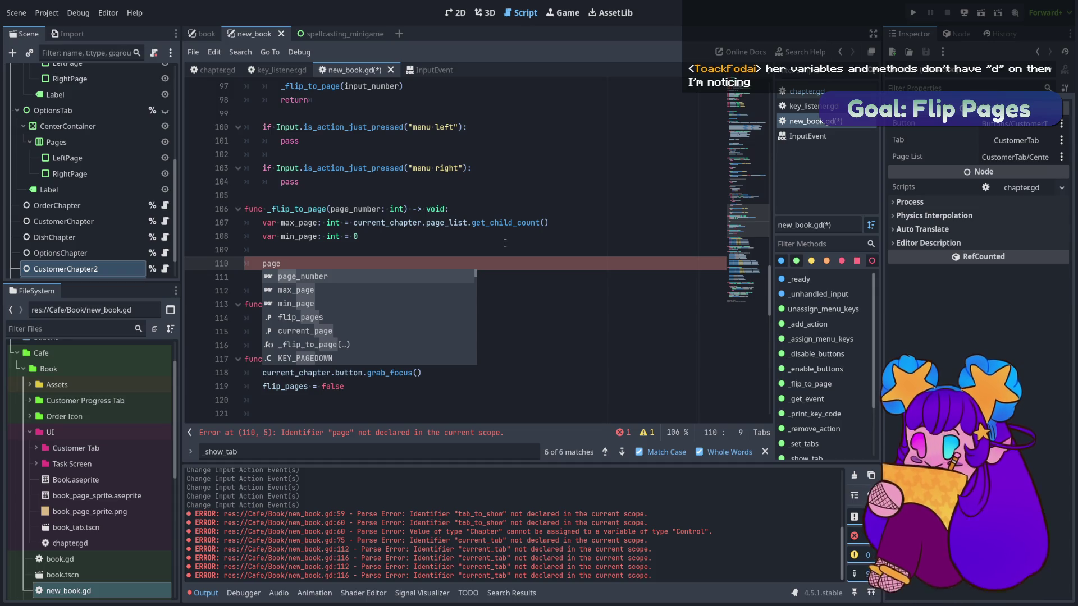
pyautogui.press('Return')
pyautogui.write('= ')
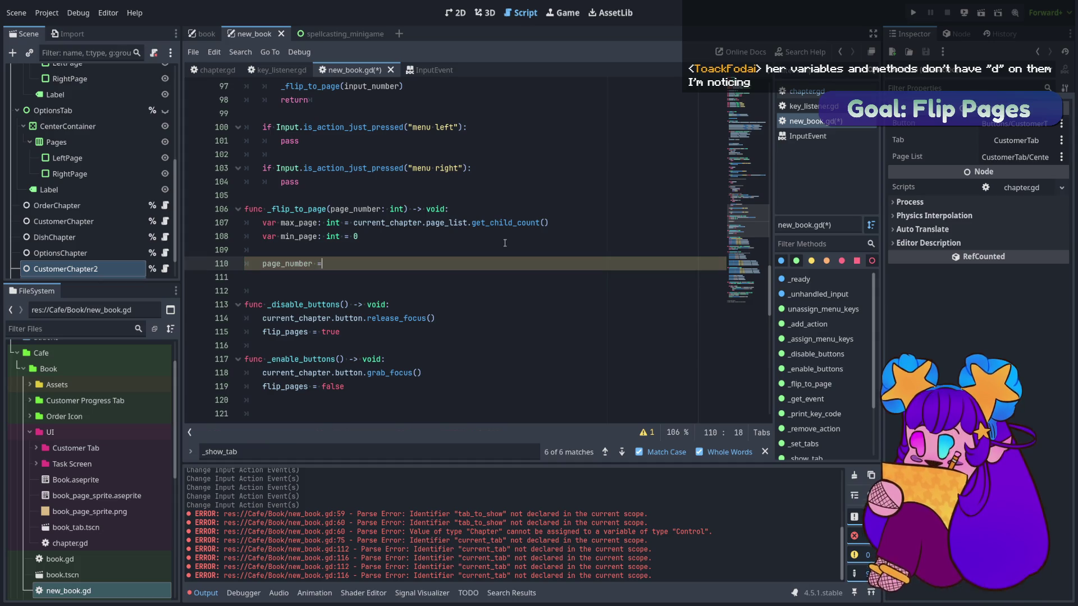
pyautogui.write('cla')
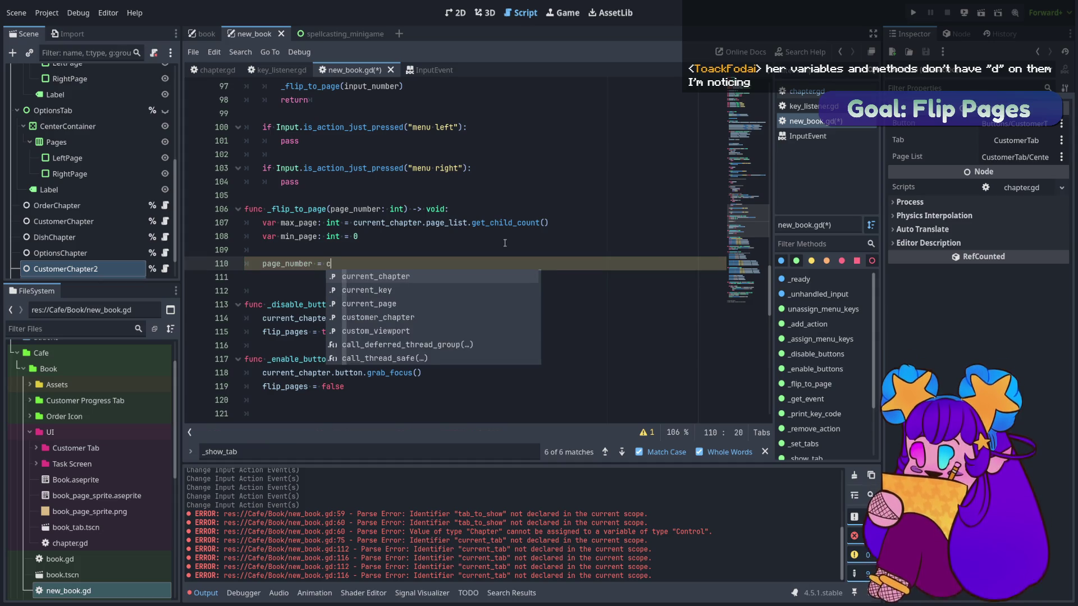
pyautogui.write('mpi')
pyautogui.press('Return')
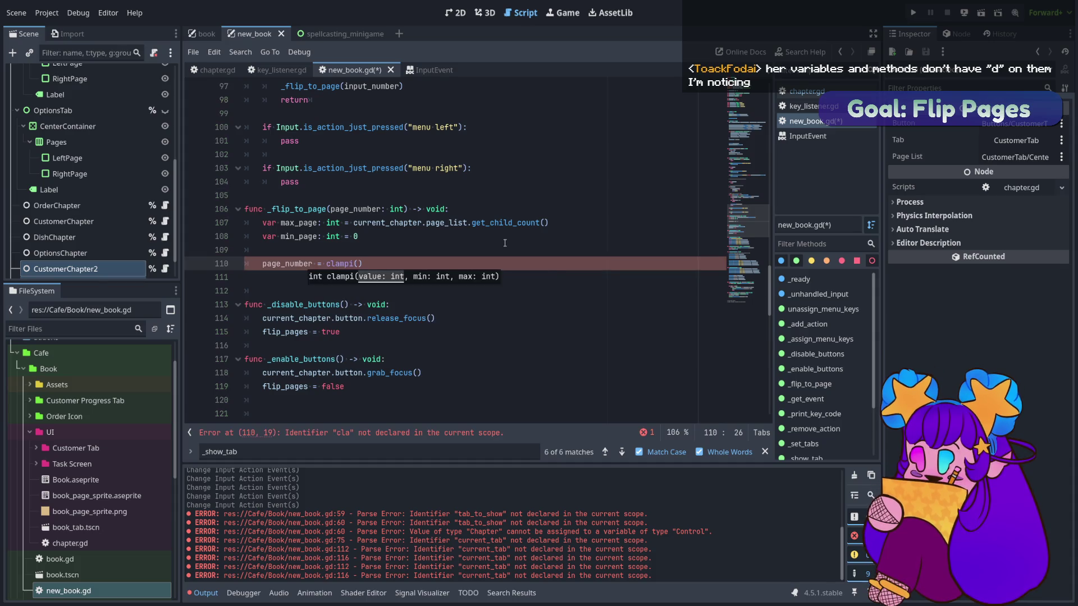
pyautogui.write('page')
pyautogui.press('Return')
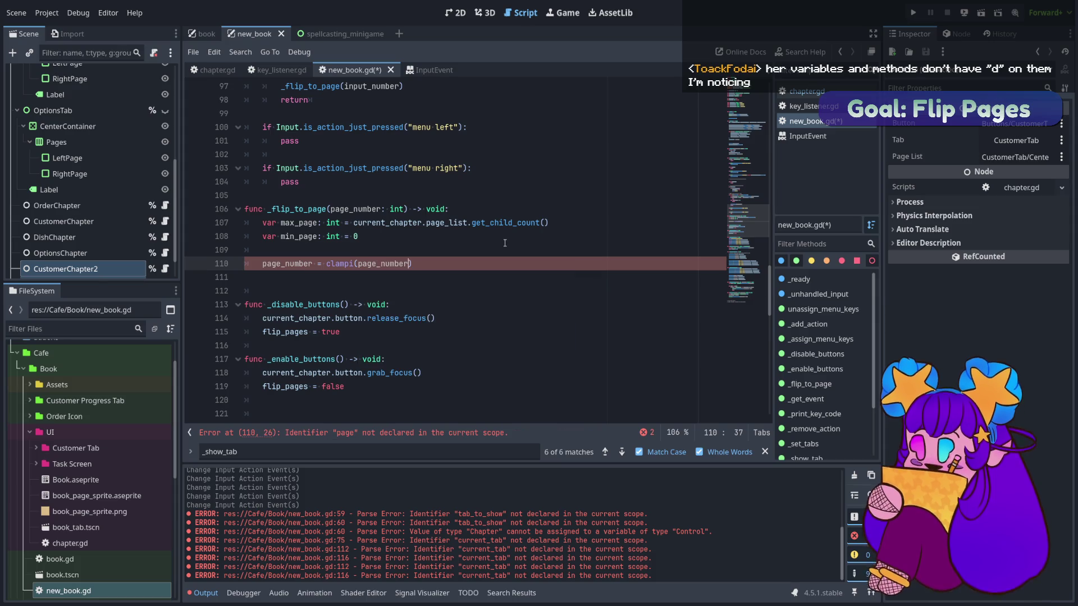
pyautogui.write(', ')
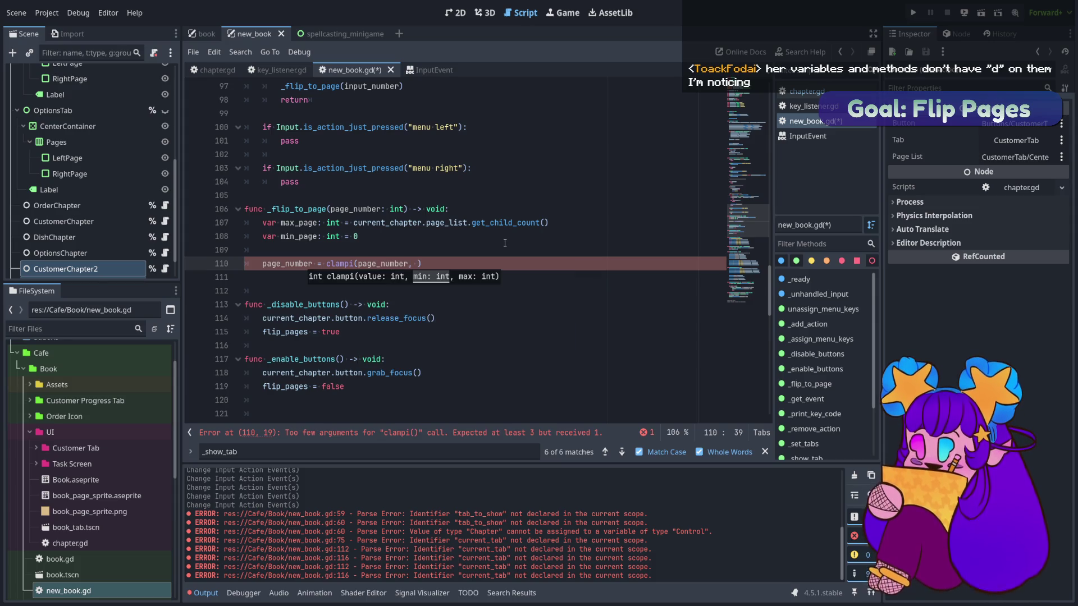
pyautogui.write('mi')
pyautogui.press('Return')
pyautogui.write(', ma')
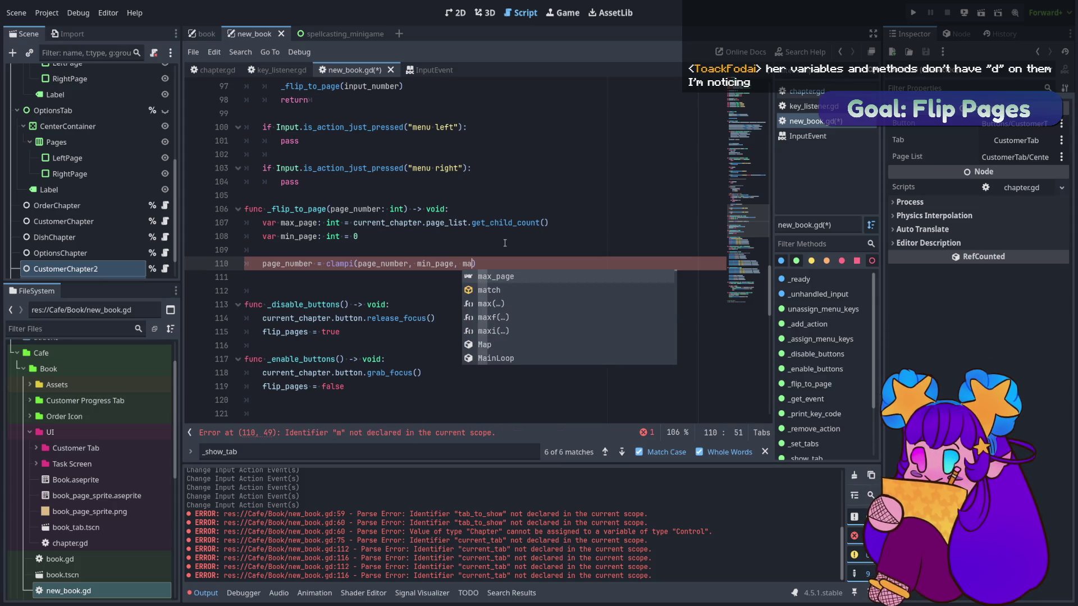
pyautogui.press('Return')
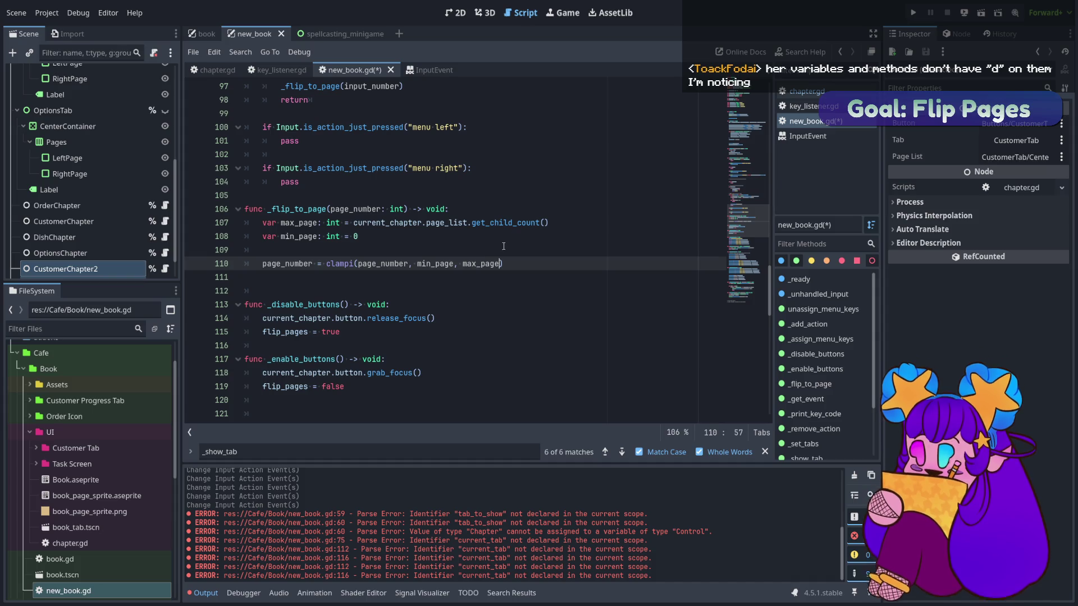
pyautogui.write(')')
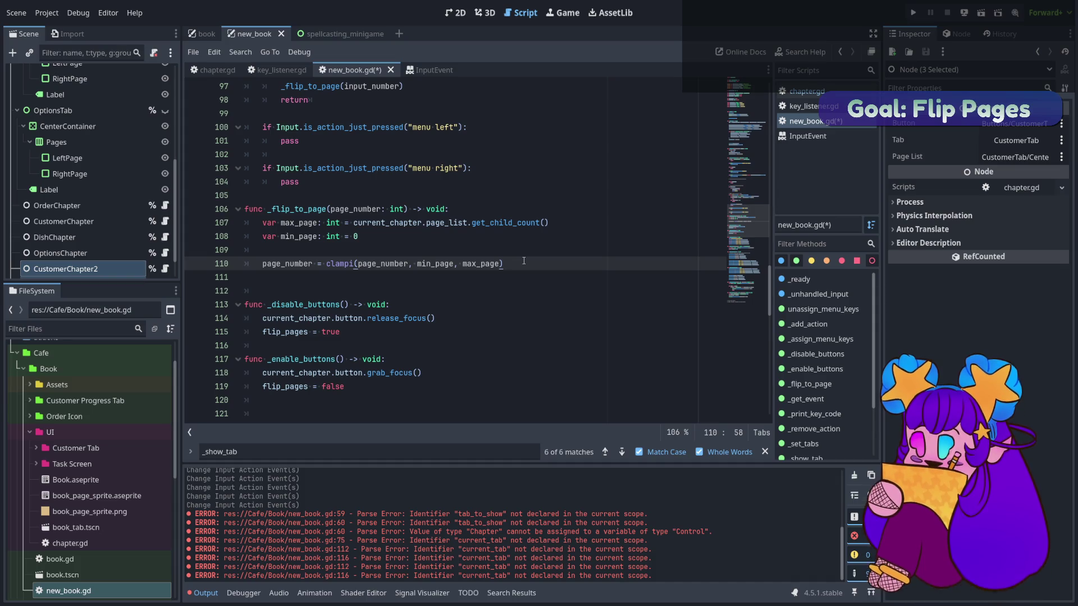
# - Assign the clamped value to current_page instead, check its declaration, and save
pyautogui.doubleClick(284, 263)
pyautogui.click(272, 276)
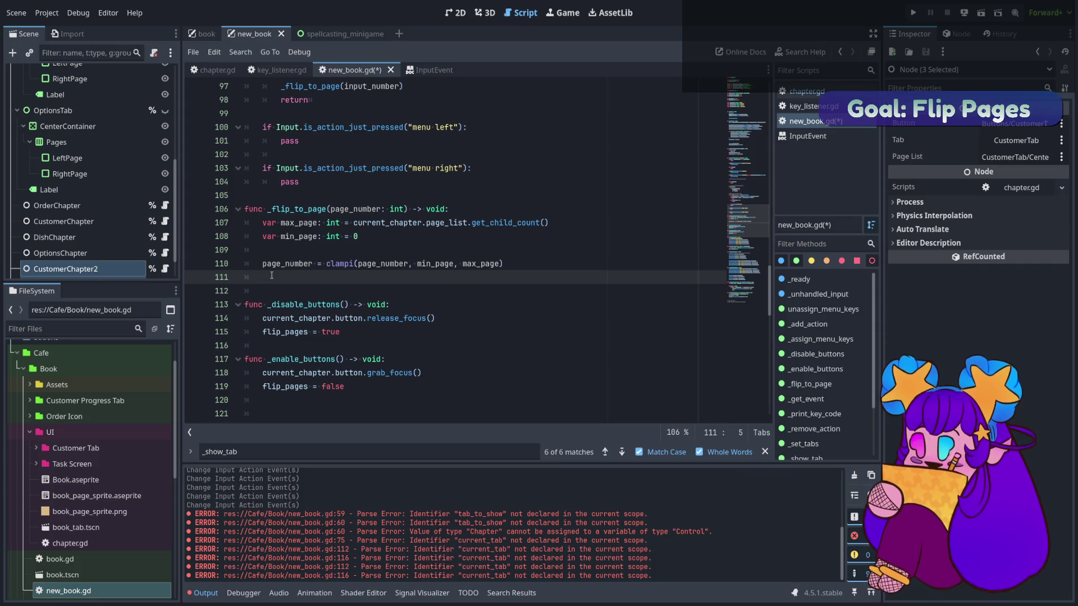
pyautogui.press('Up')
pyautogui.hotkey('ctrl', 'shift', 'Right')
pyautogui.write('c')
pyautogui.write('urrent')
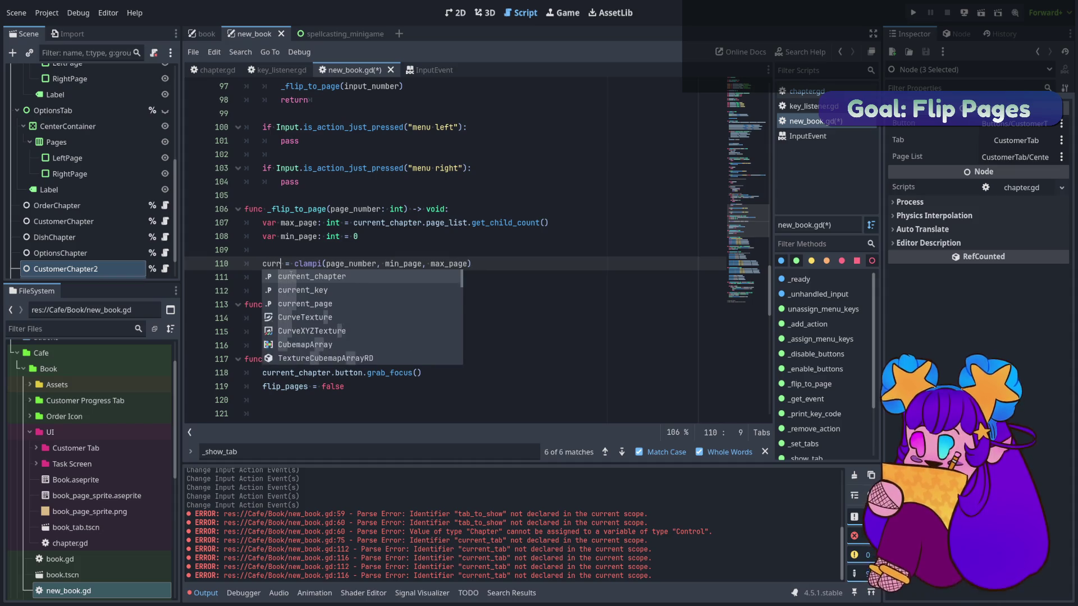
pyautogui.press('Down')
pyautogui.press('Down')
pyautogui.press('Return')
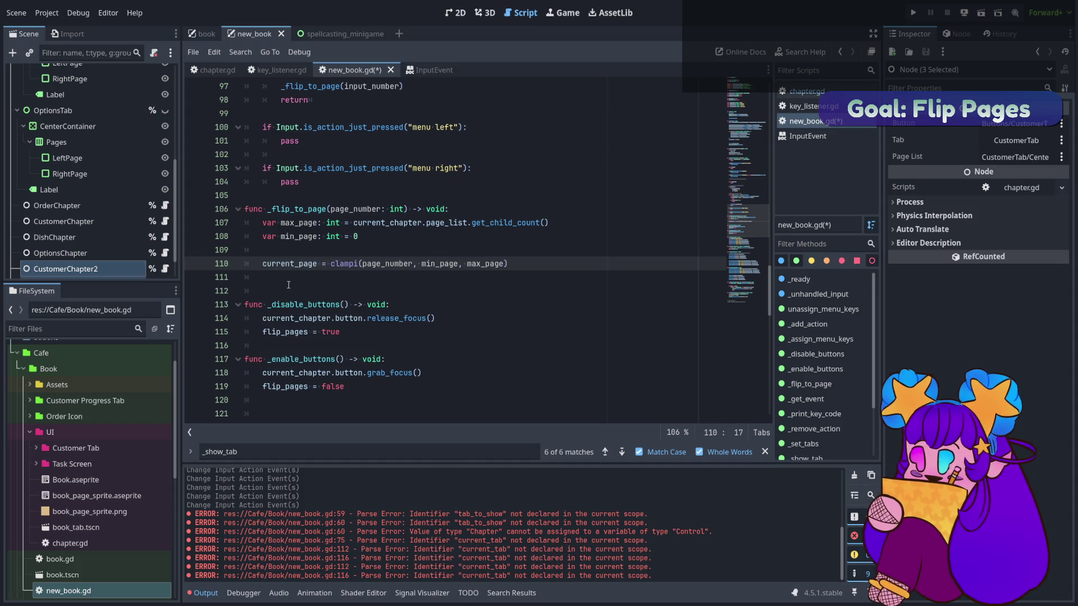
pyautogui.keyDown('ctrl'); pyautogui.click(286, 268); pyautogui.keyUp('ctrl')
pyautogui.hotkey('ctrl', 's')
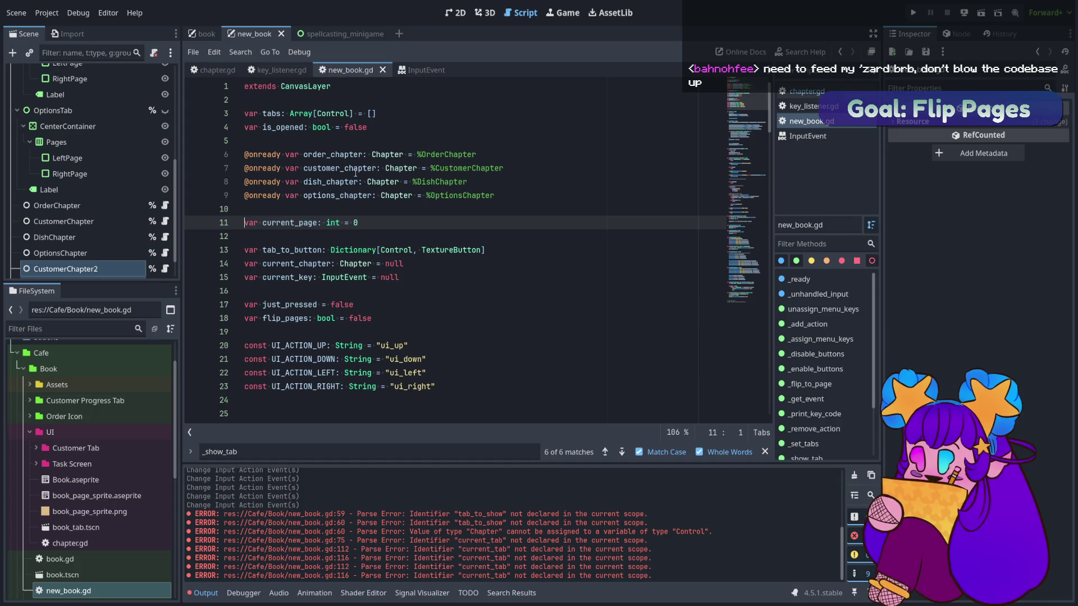
# - Review the _unhandled_input code, save with Ctrl+S on line 87, and jump back to _flip_to_page
pyautogui.scroll(-13, 355, 173)
pyautogui.scroll(-4, 365, 237)
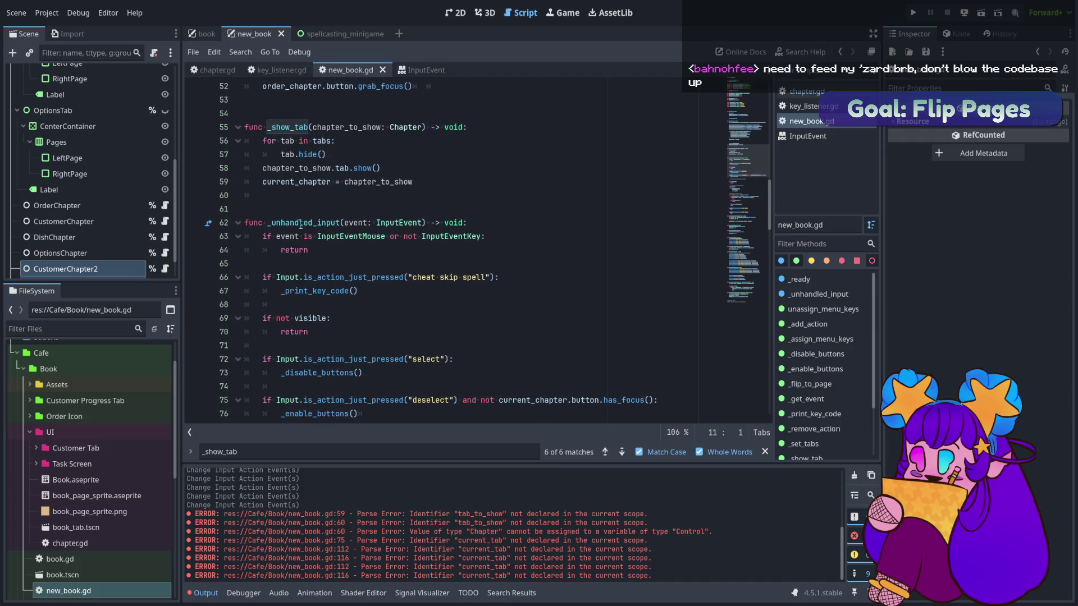
pyautogui.scroll(-8, 429, 190)
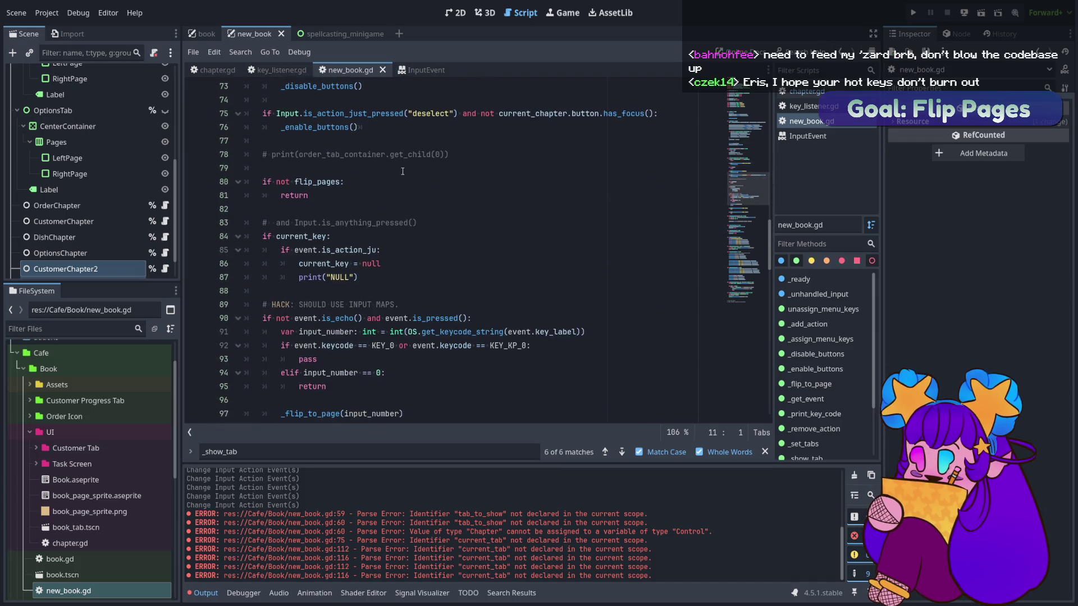
pyautogui.scroll(-2, 402, 171)
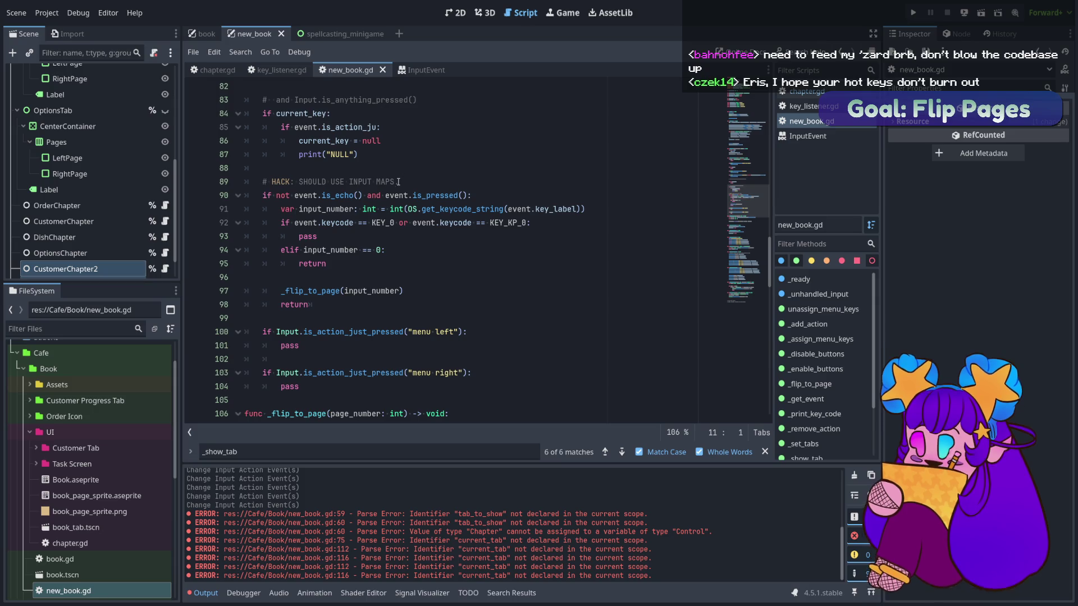
pyautogui.scroll(3, 401, 225)
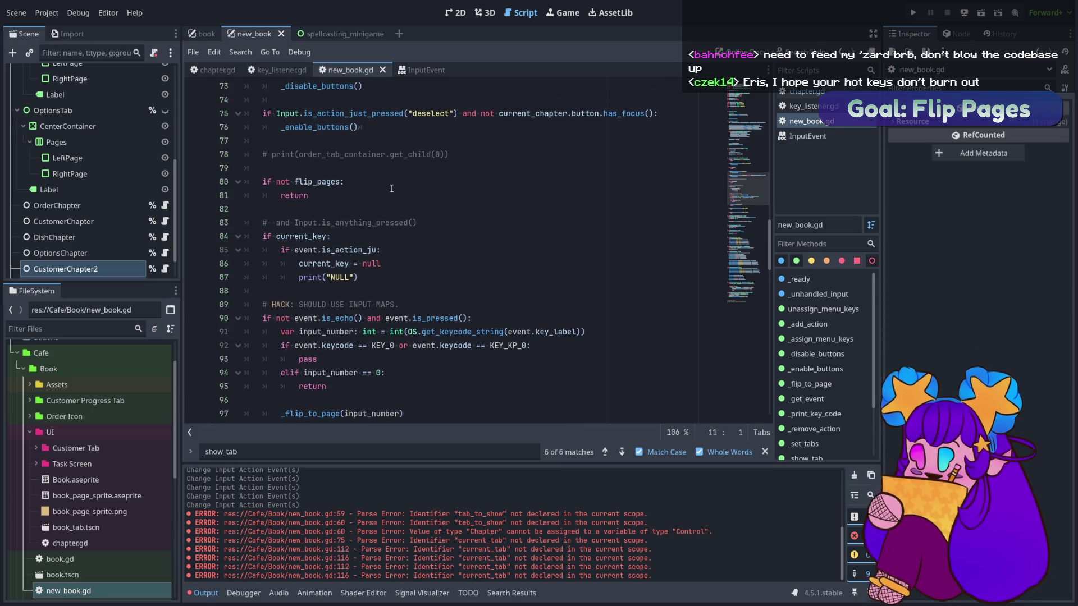
pyautogui.scroll(-1, 409, 247)
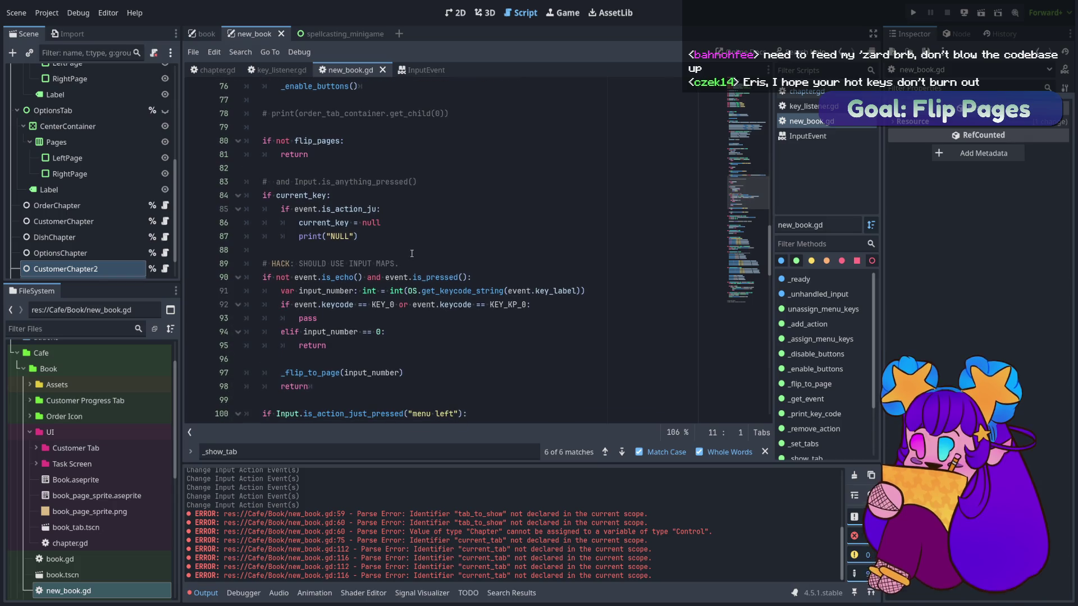
pyautogui.click(387, 236)
pyautogui.hotkey('ctrl', 's')
pyautogui.scroll(5, 49, 135)
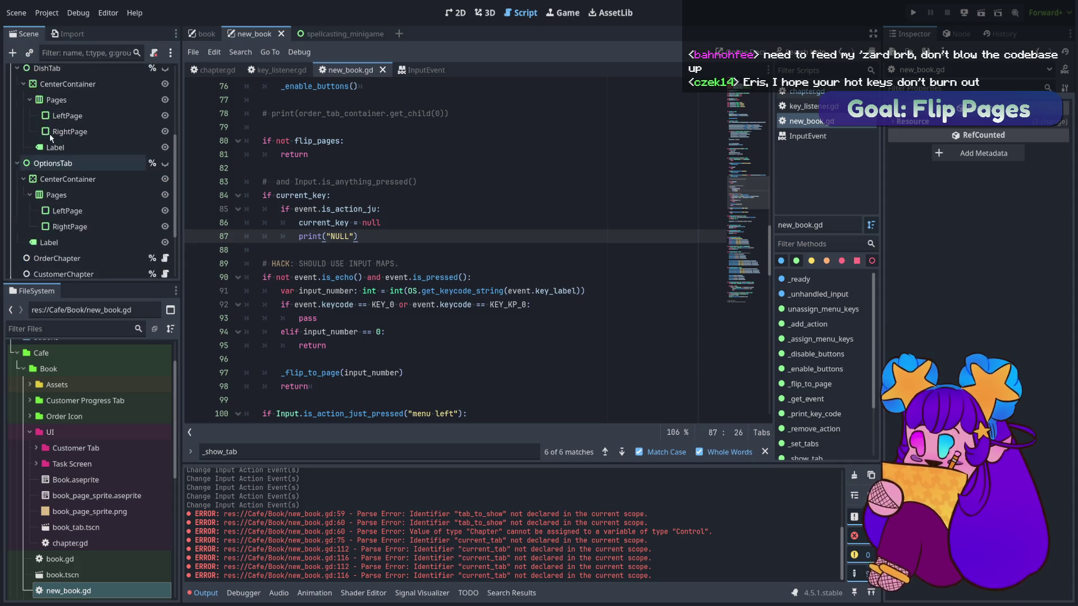
pyautogui.scroll(2, 50, 137)
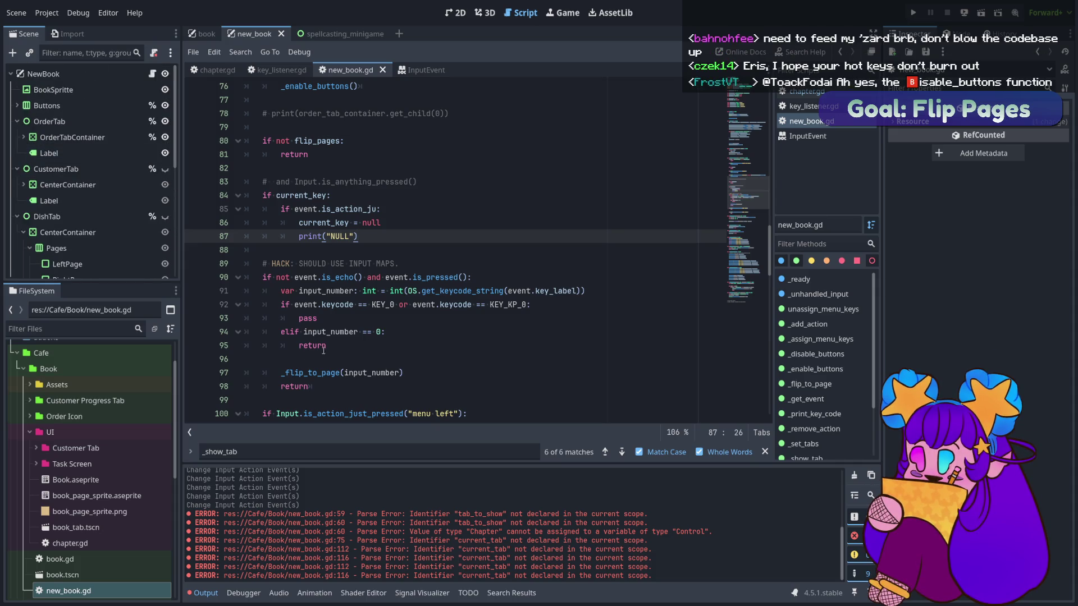
pyautogui.scroll(-7, 323, 350)
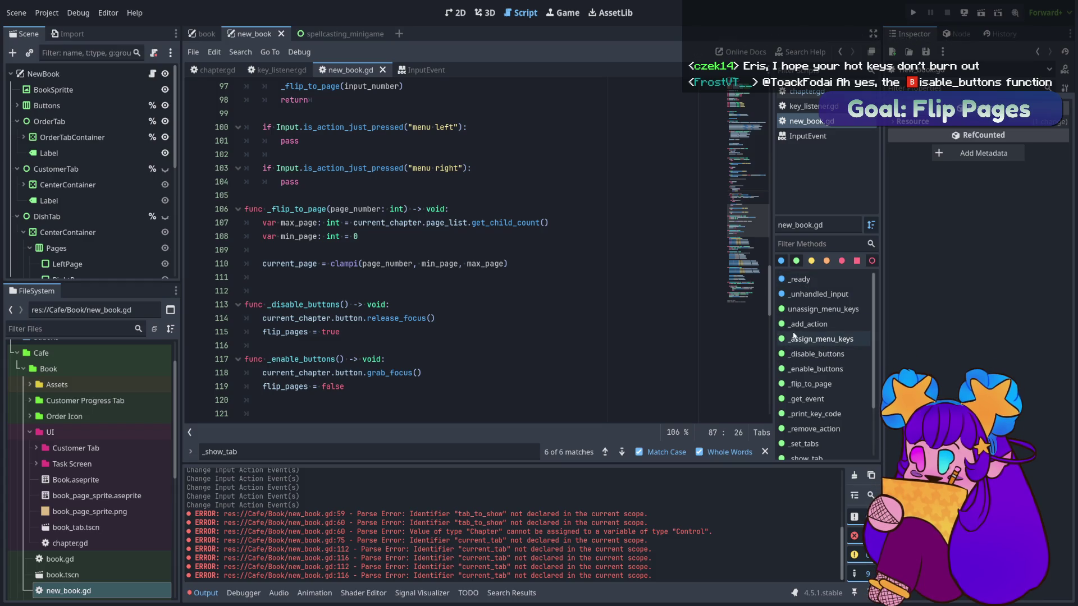
pyautogui.click(811, 384)
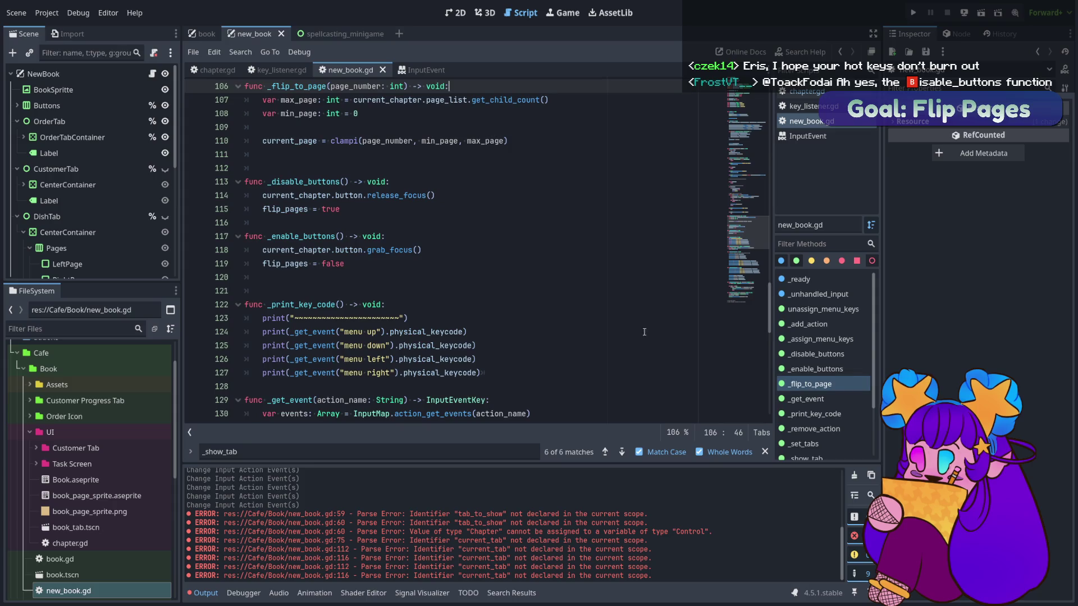
# - Add print(current_page) below the clampi line in _flip_to_page, then run the scene
pyautogui.scroll(1, 645, 332)
pyautogui.click(536, 187)
pyautogui.press('Return')
pyautogui.write('print(')
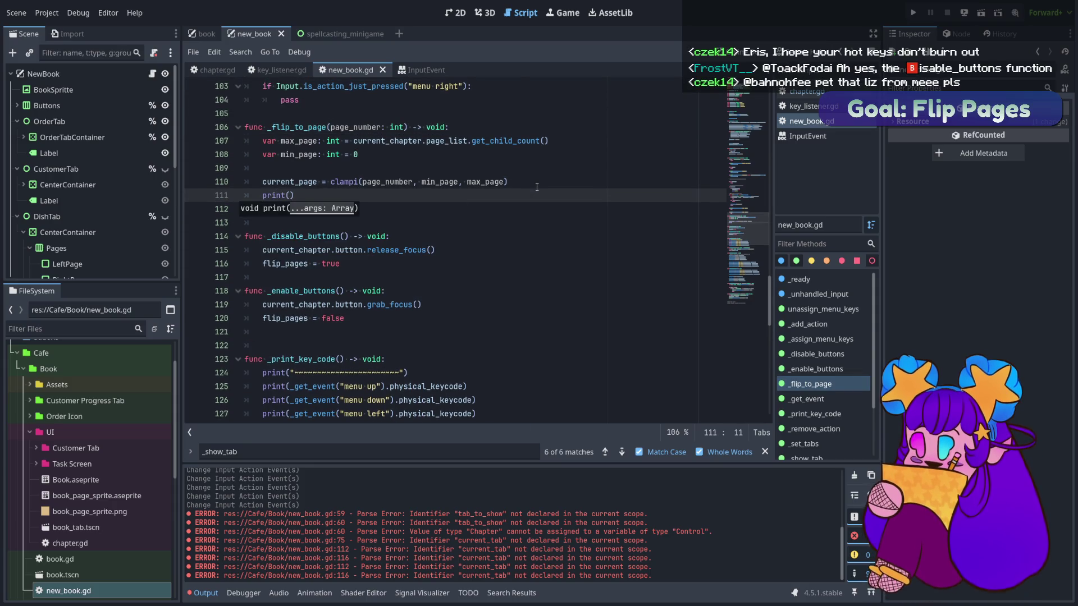
pyautogui.write('current')
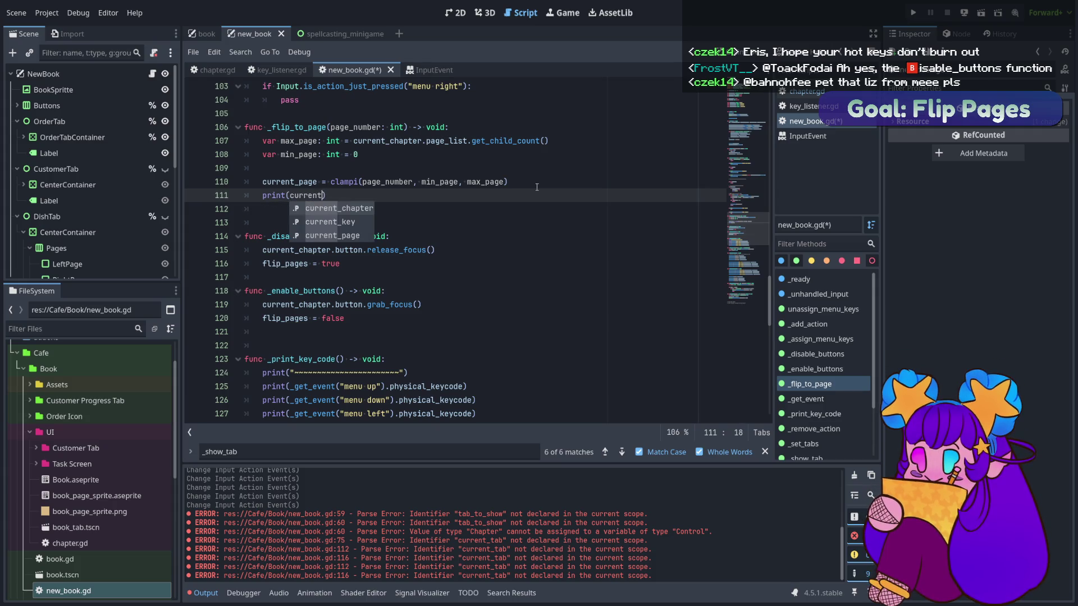
pyautogui.click(369, 236)
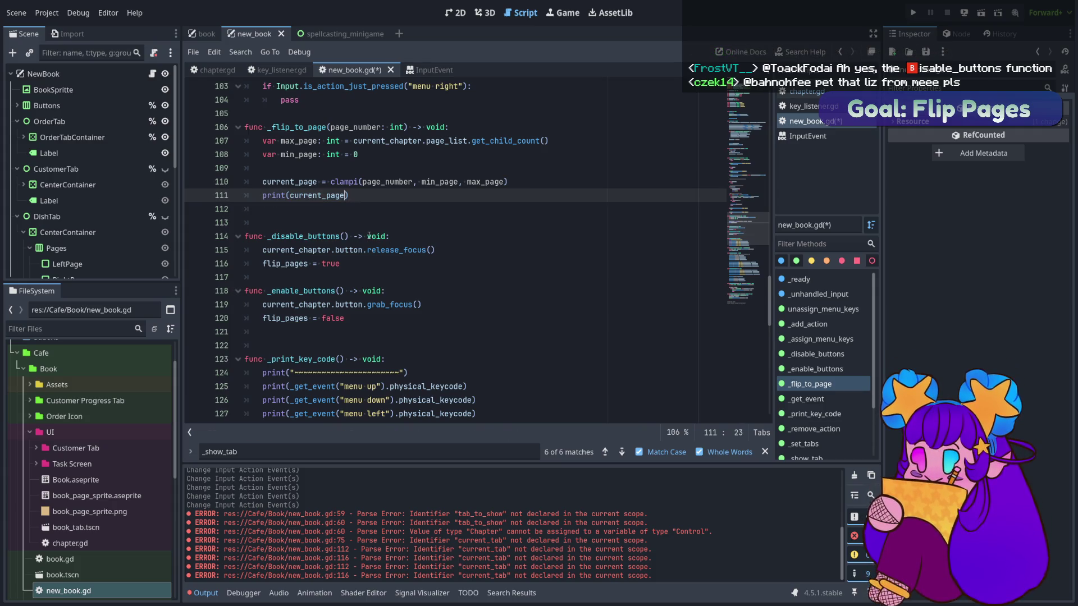
pyautogui.scroll(10, 387, 282)
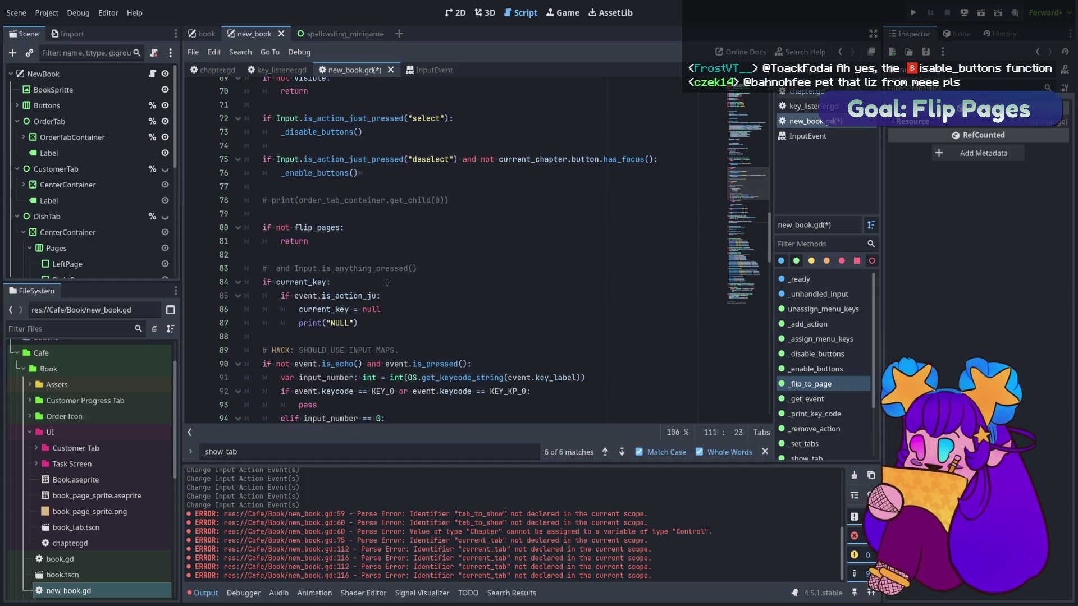
pyautogui.scroll(-4, 364, 312)
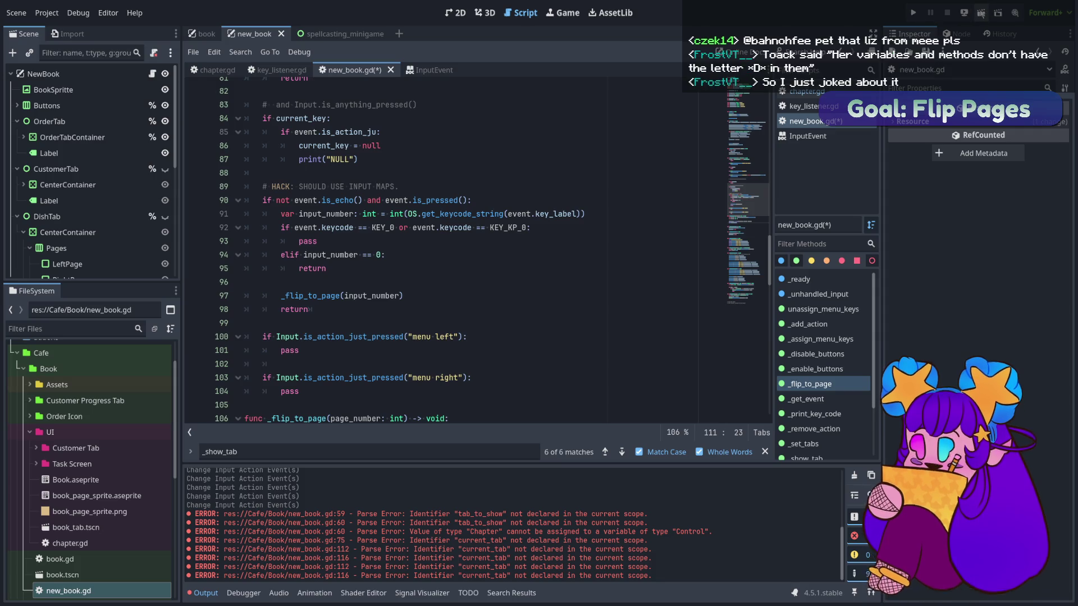
pyautogui.click(981, 12)
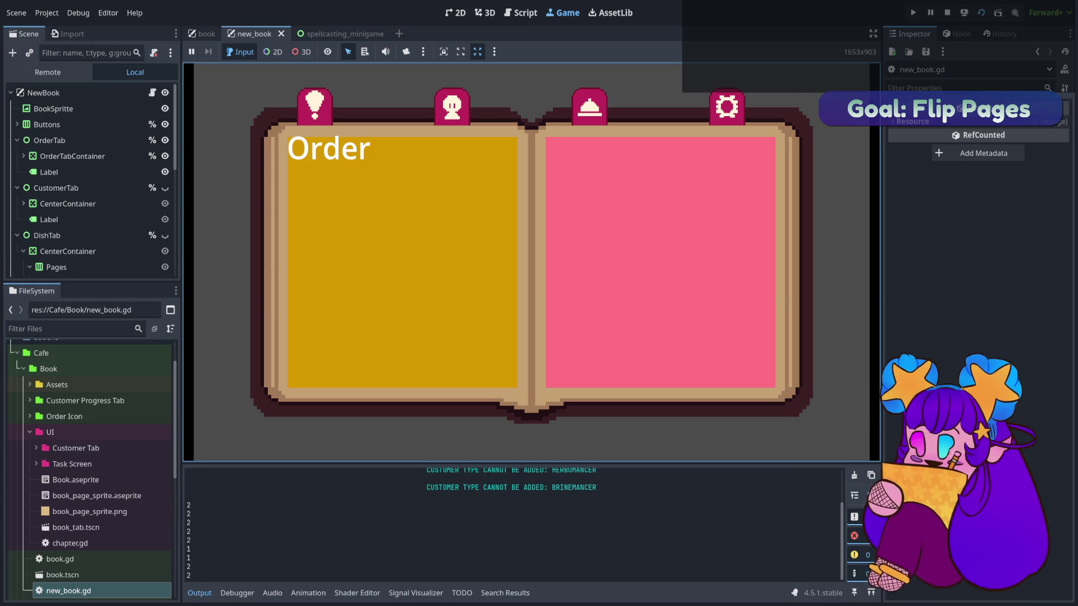
# - Stop the running game and put the caret back on blank line 113 of new_book.gd
pyautogui.click(948, 13)
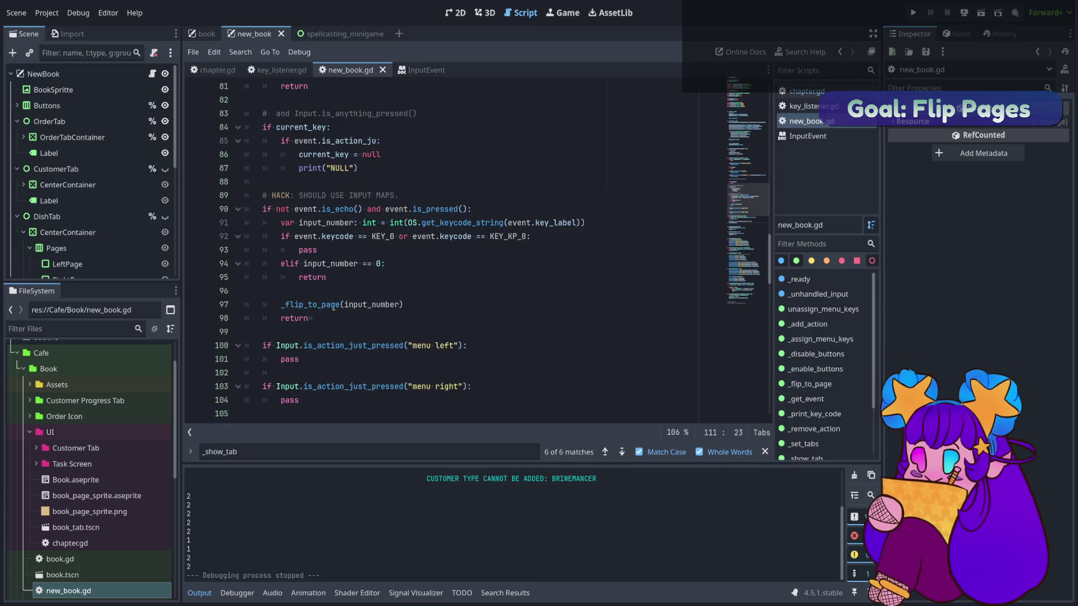
pyautogui.scroll(-5, 334, 307)
pyautogui.click(342, 317)
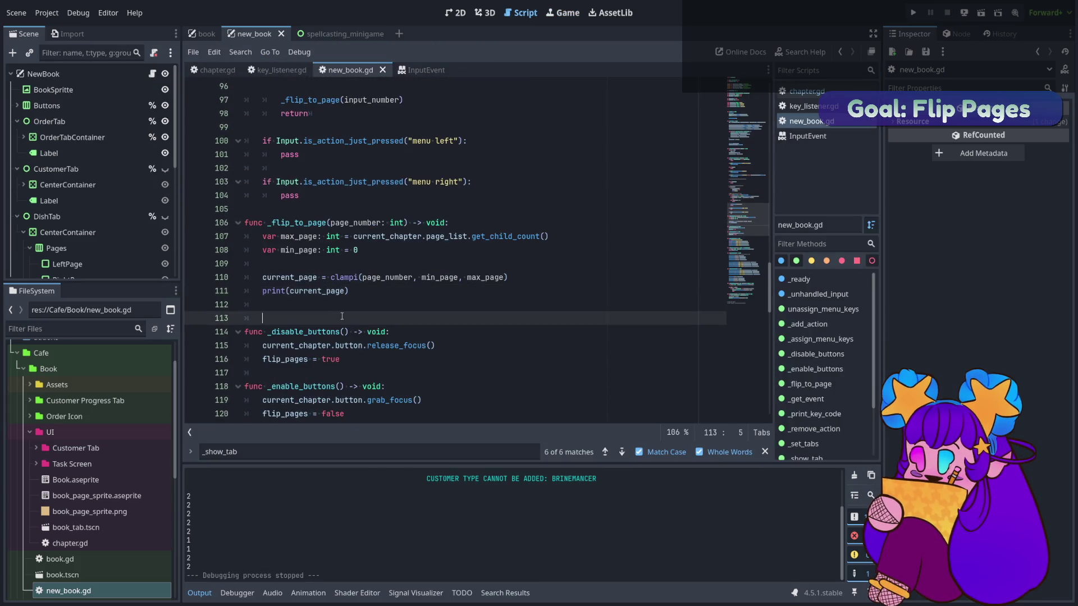